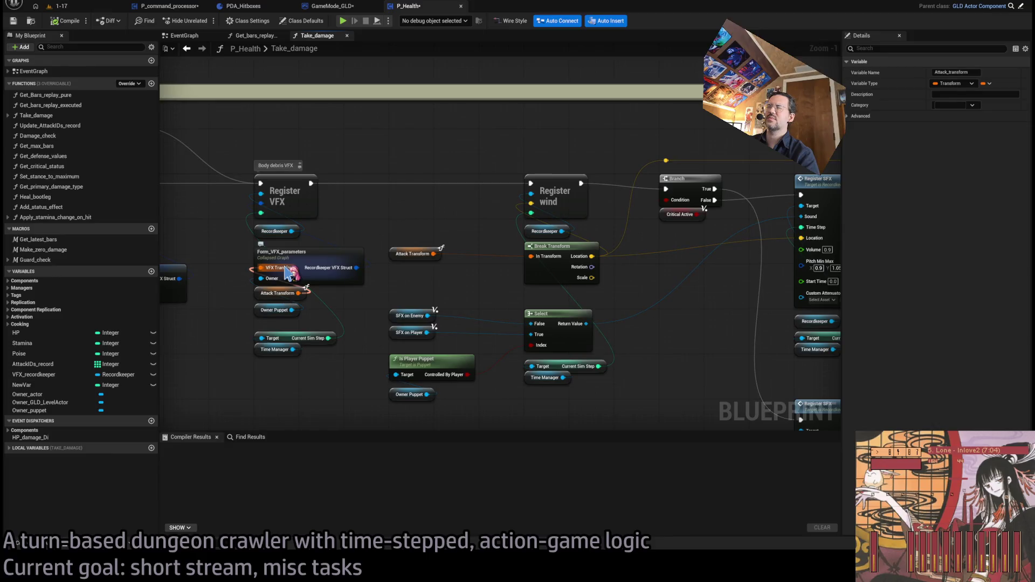
Step: Scan the Take_damage Cosmetics nodes from Attack Transform to Register SFX, then open Form_VFX_parameters
left_click(430, 256)
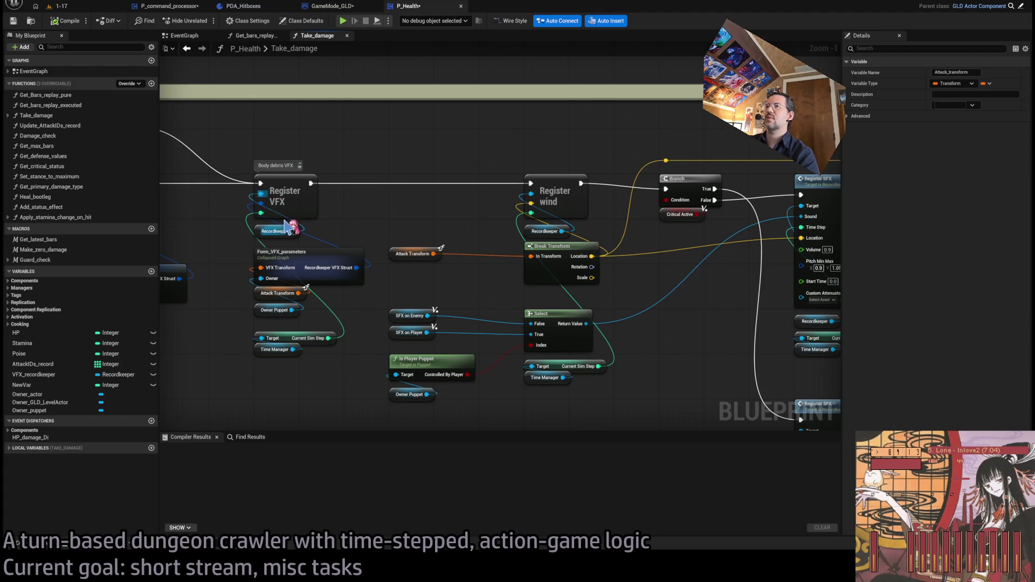
left_click_drag(588, 242, 342, 234)
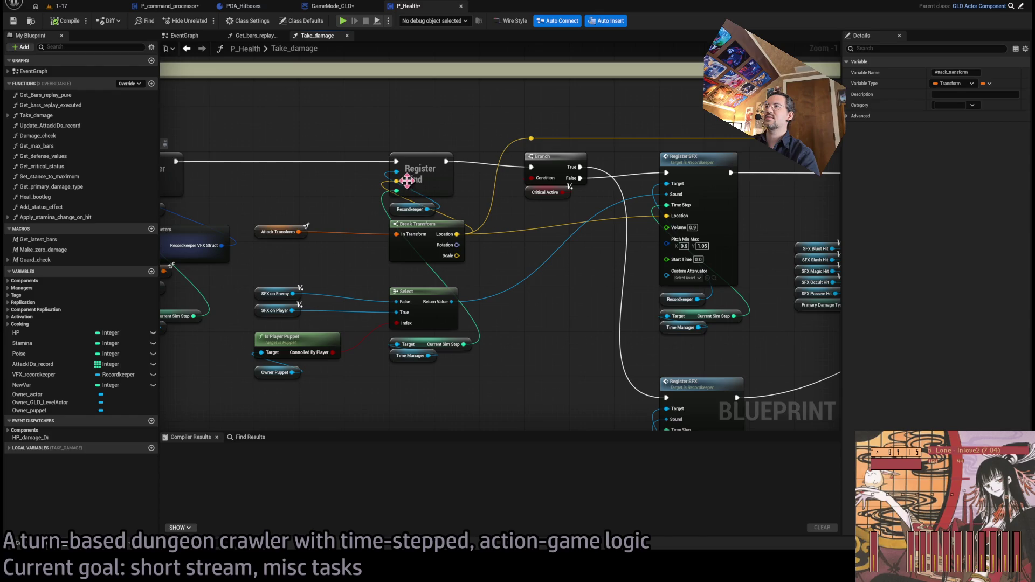
scroll(394, 272, "down", 1)
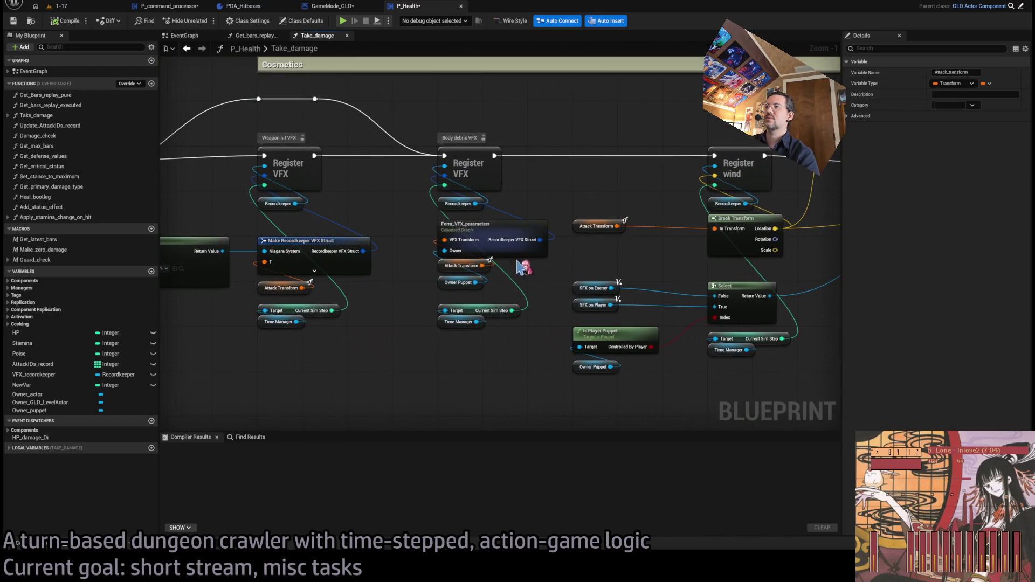
scroll(641, 241, "up", 1)
left_click_drag(737, 203, 463, 212)
scroll(463, 212, "down", 1)
scroll(507, 243, "up", 2)
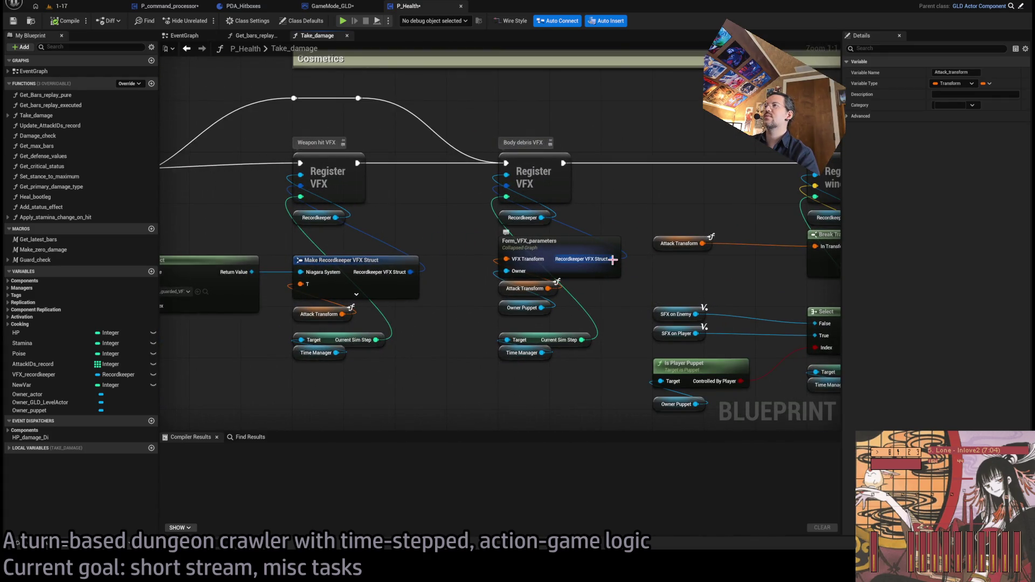
double_click(545, 240)
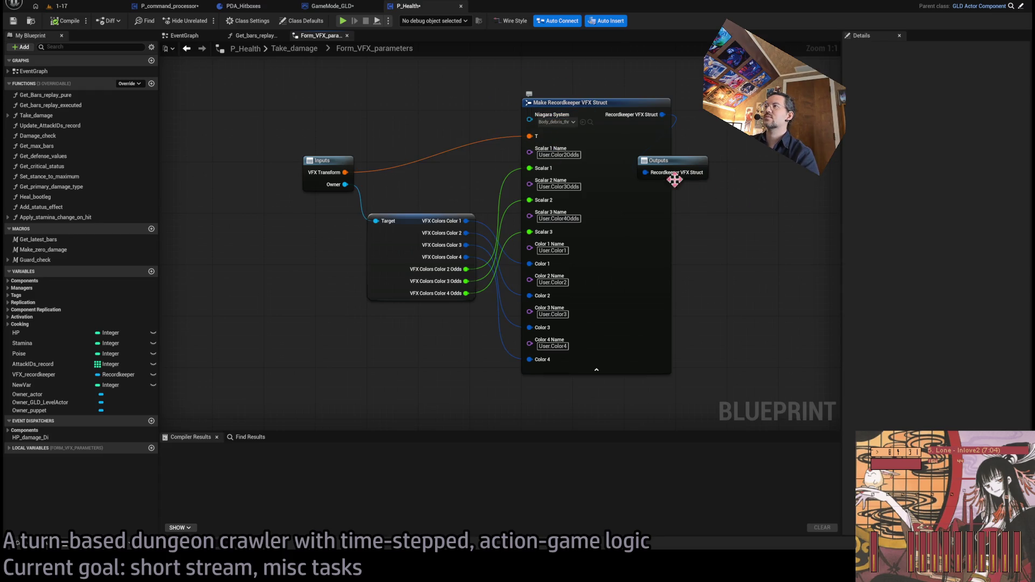
Step: Place the Outputs node beside Make Recordkeeper VFX Struct and shift both down and right
mouse_move(564, 210)
left_mouse_down()
mouse_move(685, 176)
mouse_move(660, 156)
left_mouse_up()
left_click(458, 268)
mouse_move(507, 160)
left_mouse_down()
mouse_move(547, 191)
mouse_move(558, 172)
left_mouse_up()
mouse_move(184, 190)
left_mouse_down()
mouse_move(330, 199)
mouse_move(313, 164)
left_mouse_up()
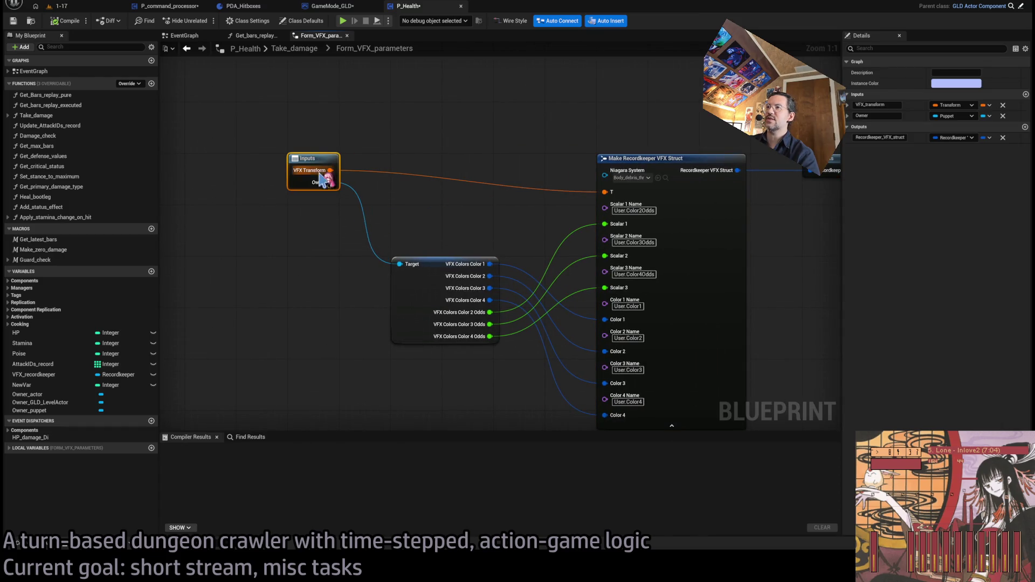
Step: Clear the selection and go back up to the Take_damage graph at 1:1 zoom
left_click(433, 276)
left_click(426, 135)
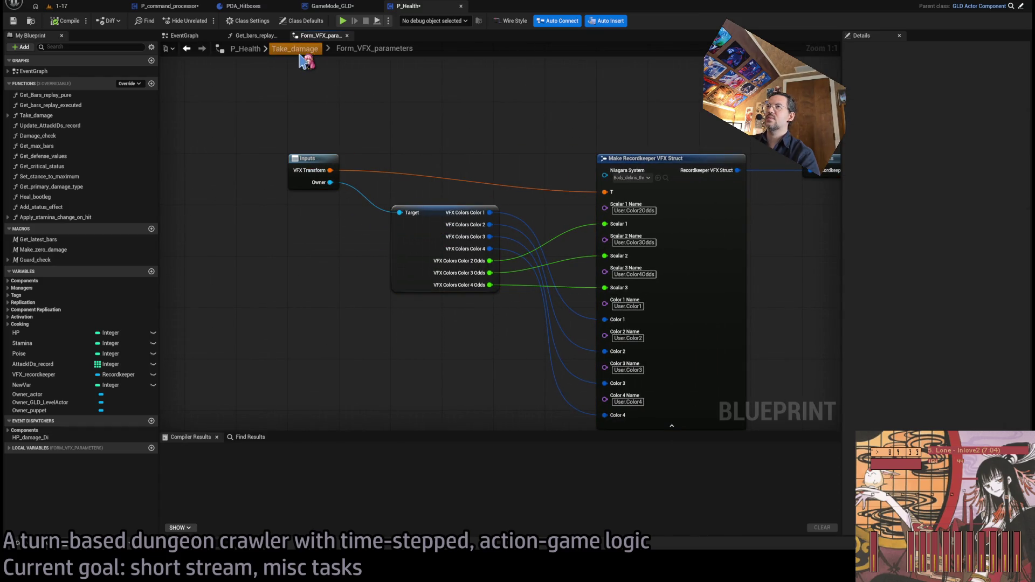
left_click(302, 49)
scroll(536, 225, "up", 11)
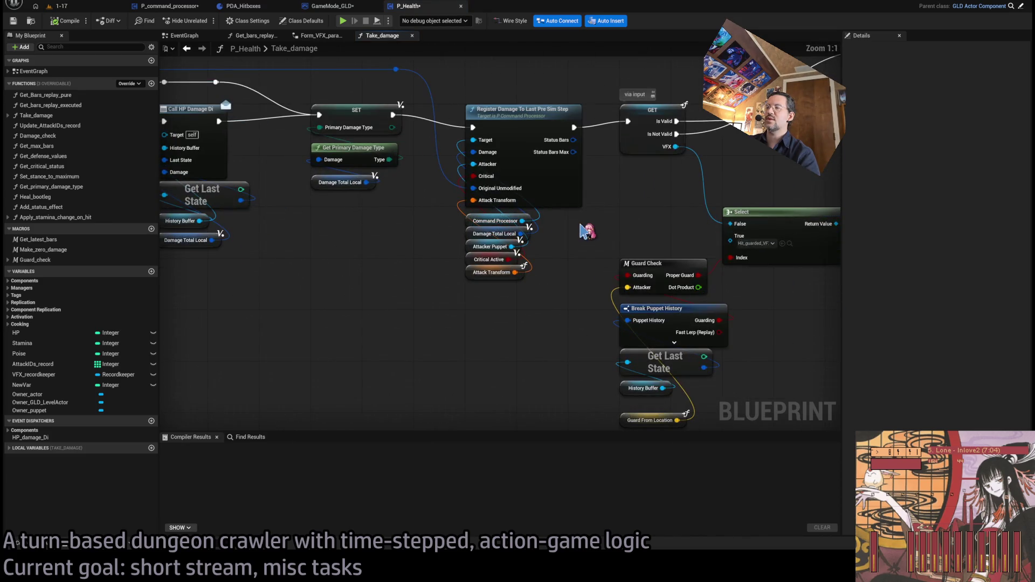
Step: Select the Attack Transform node, glance at GameMode_GLD, then switch to the PDA_Hitboxes EventGraph
left_click_drag(558, 264, 439, 324)
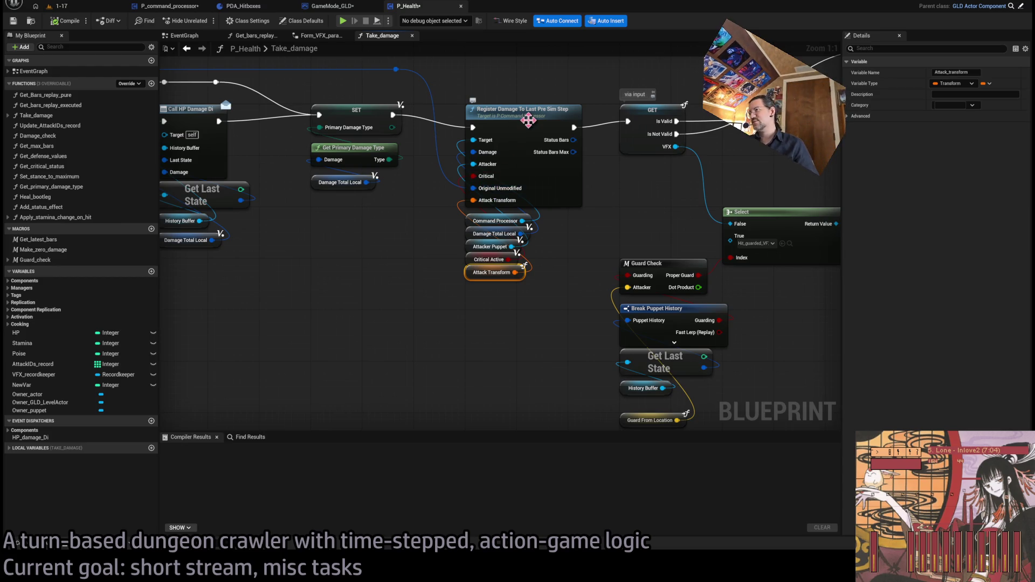
left_click(348, 7)
left_click(429, 8)
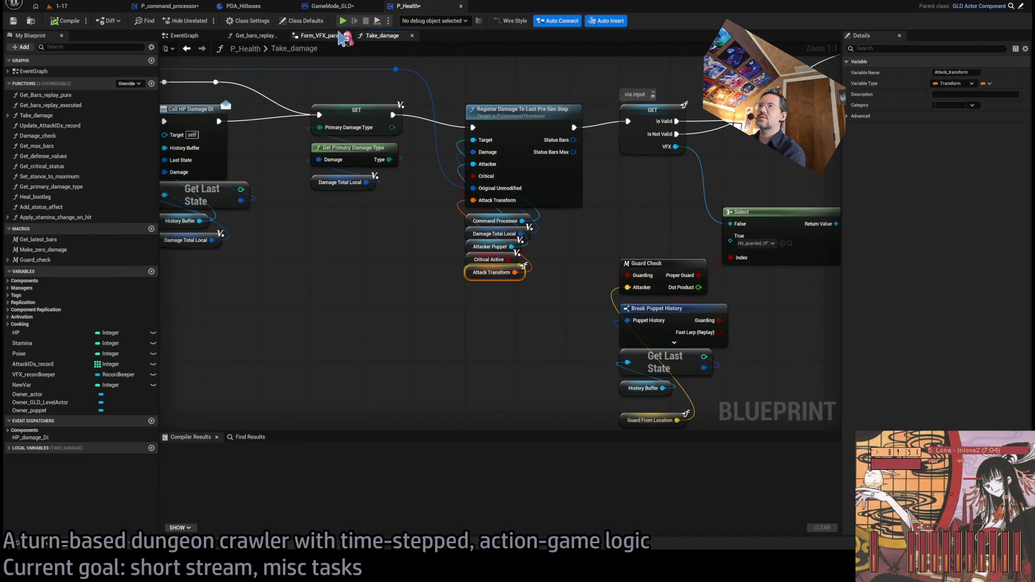
left_click(254, 7)
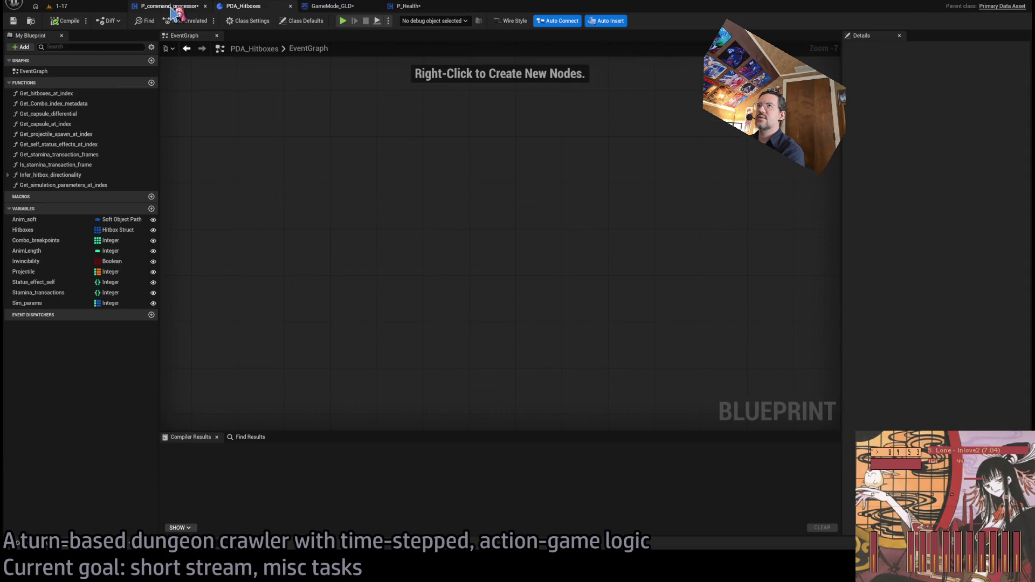
Step: Switch to P_command_processor and pan over the Register_damage_to_last_PreSim_step damage wiring
left_click(173, 7)
scroll(561, 157, "down", 2)
mouse_move(557, 168)
left_mouse_down()
mouse_move(320, 179)
mouse_move(419, 191)
left_mouse_up()
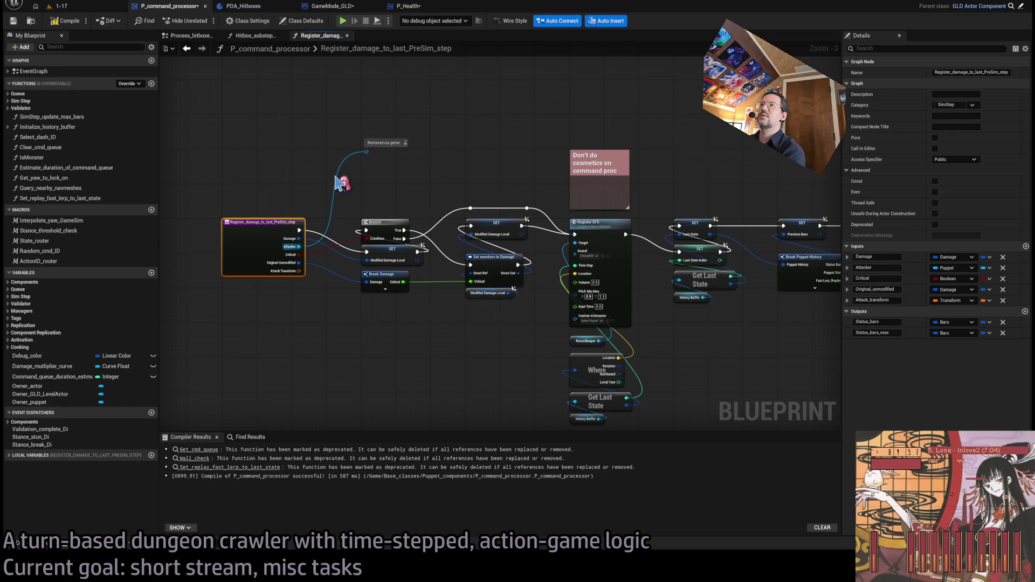
left_click(372, 81)
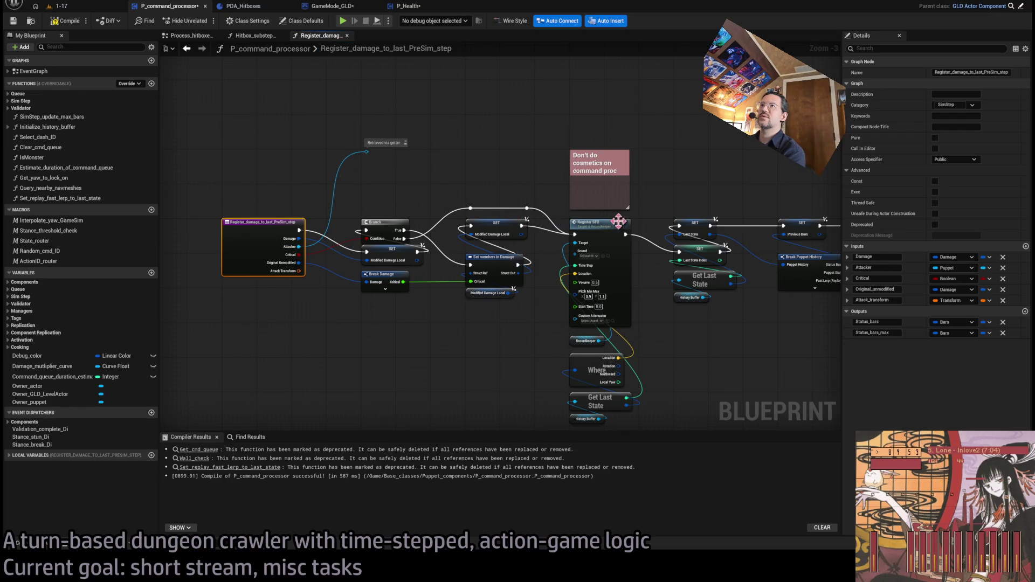
mouse_move(624, 232)
left_mouse_down()
mouse_move(554, 256)
mouse_move(755, 237)
mouse_move(554, 256)
mouse_move(265, 244)
left_mouse_up()
Step: Close Register_damage in Hitbox_substepper and pan to the Is Valid, Load_VFX and Branch nodes
left_click(254, 35)
left_click(347, 35)
scroll(675, 246, "up", 1)
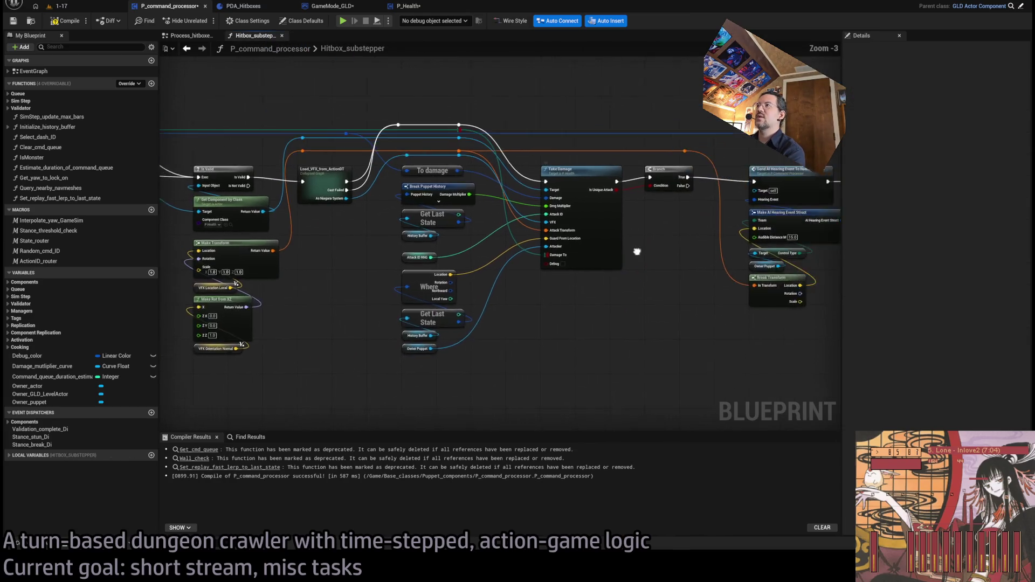
scroll(533, 155, "down", 1)
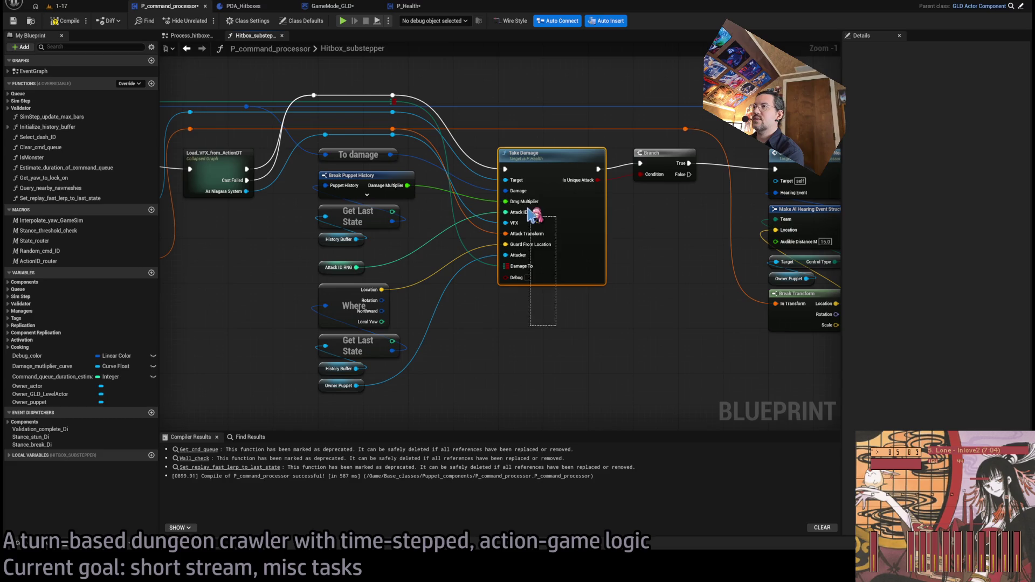
mouse_move(536, 225)
left_mouse_down()
mouse_move(540, 247)
mouse_move(561, 235)
mouse_move(620, 275)
left_mouse_up()
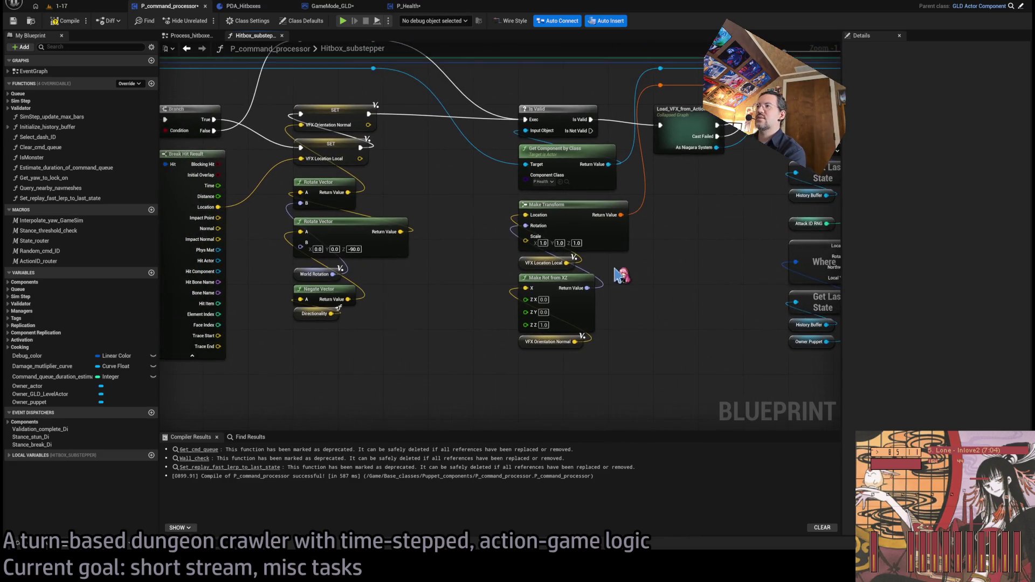
scroll(647, 334, "down", 1)
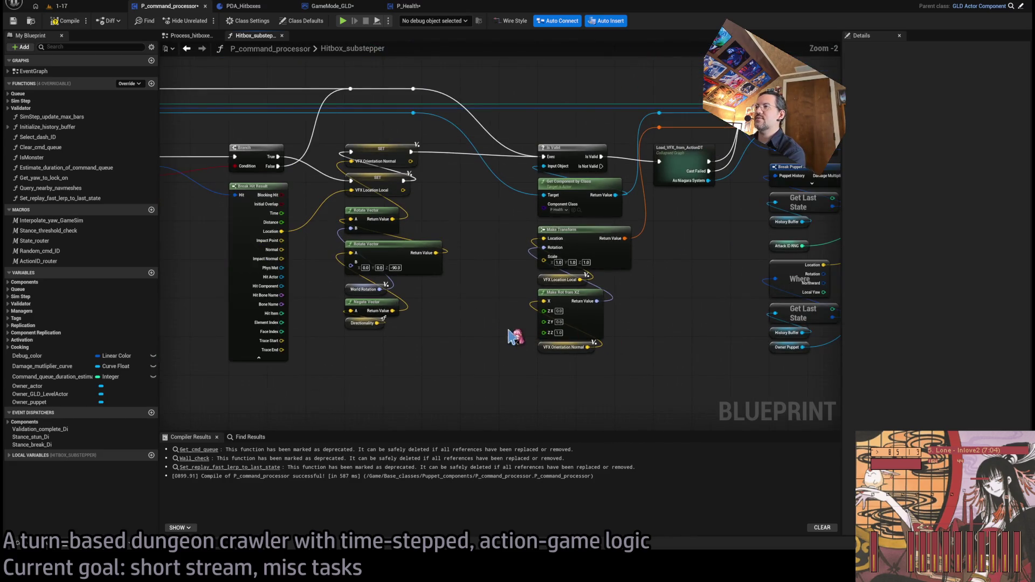
mouse_move(626, 315)
left_mouse_down()
mouse_move(673, 313)
mouse_move(534, 291)
left_mouse_up()
Step: Pan past Lerp, Capsule to sphere and Multi Sphere Trace, and select SET VFX Orientation Normal
scroll(518, 302, "up", 2)
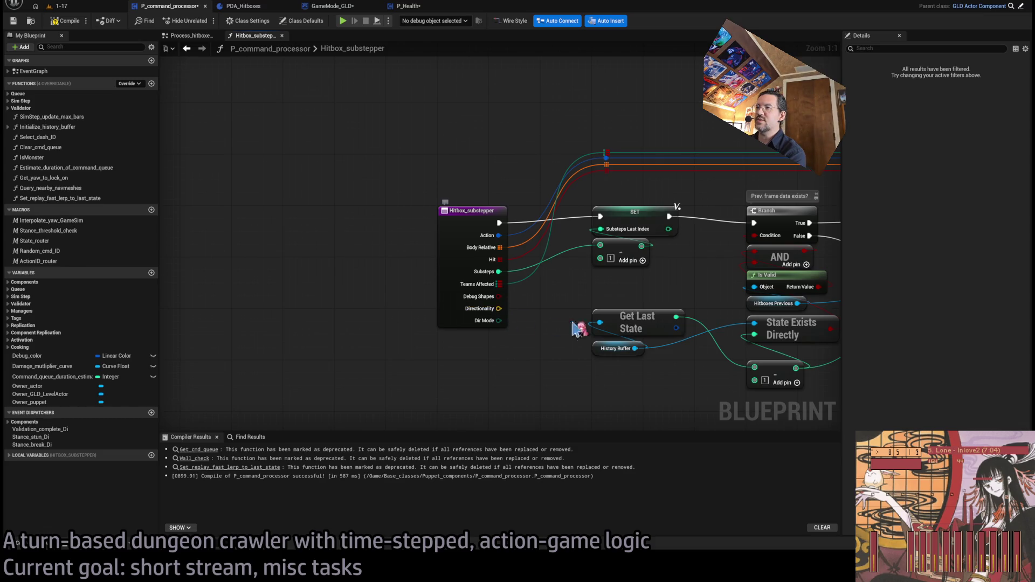
scroll(555, 323, "down", 4)
left_click_drag(556, 324, 378, 324)
scroll(376, 324, "up", 3)
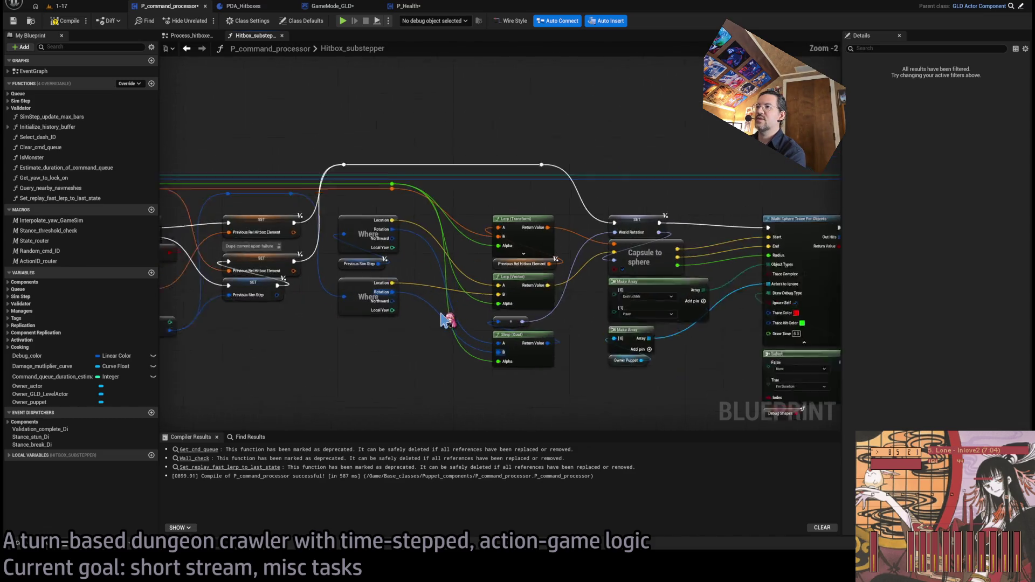
mouse_move(435, 363)
left_mouse_down()
mouse_move(355, 384)
mouse_move(469, 347)
mouse_move(559, 273)
mouse_move(485, 313)
left_mouse_up()
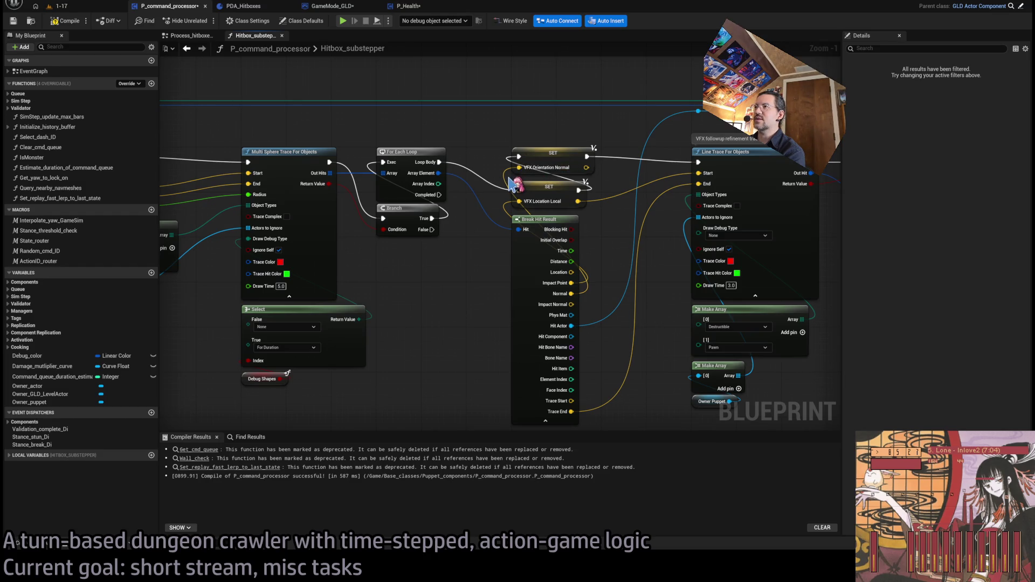
left_click_drag(507, 183, 893, 184)
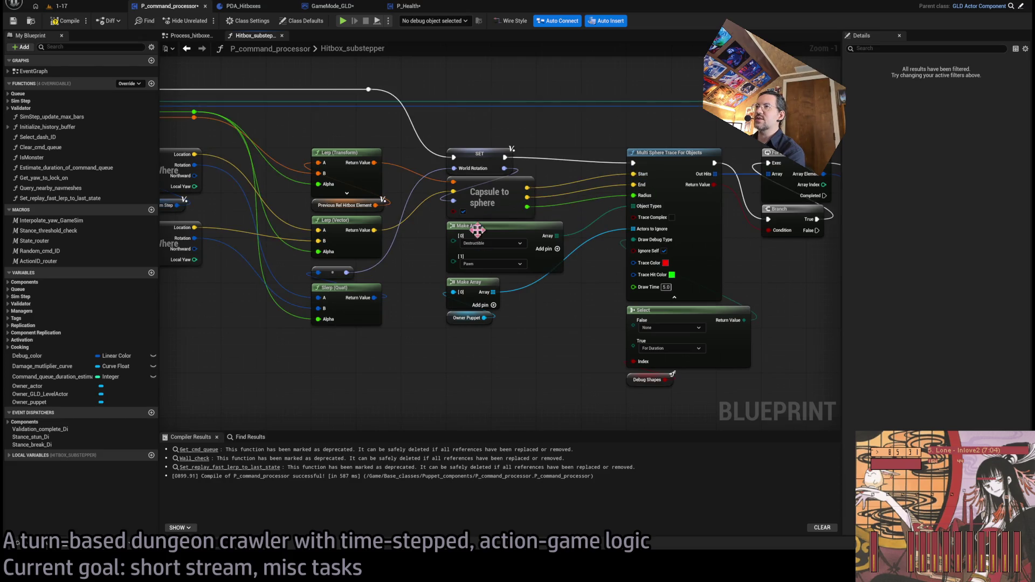
left_click_drag(484, 225, 524, 262)
left_click_drag(519, 220, 367, 216)
left_click_drag(701, 216, 337, 166)
left_click(330, 165)
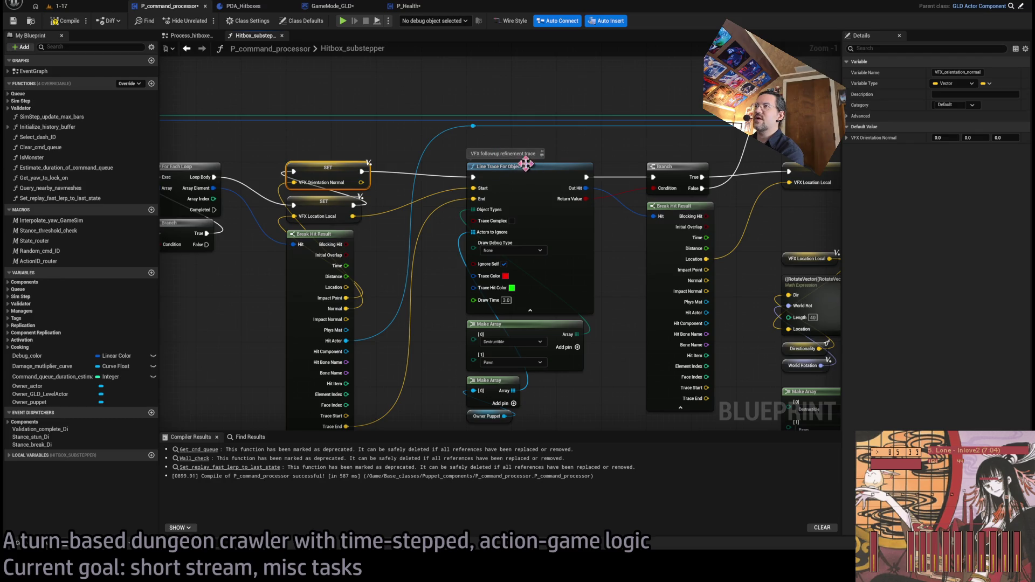
mouse_move(478, 205)
left_mouse_down()
mouse_move(358, 300)
mouse_move(539, 280)
mouse_move(503, 274)
left_mouse_up()
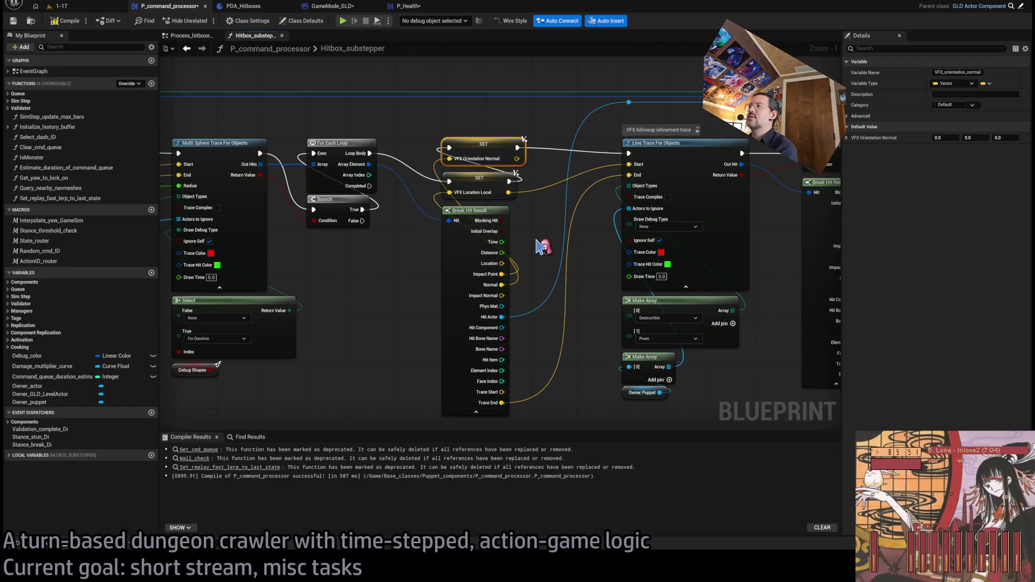
left_click_drag(545, 252, 504, 278)
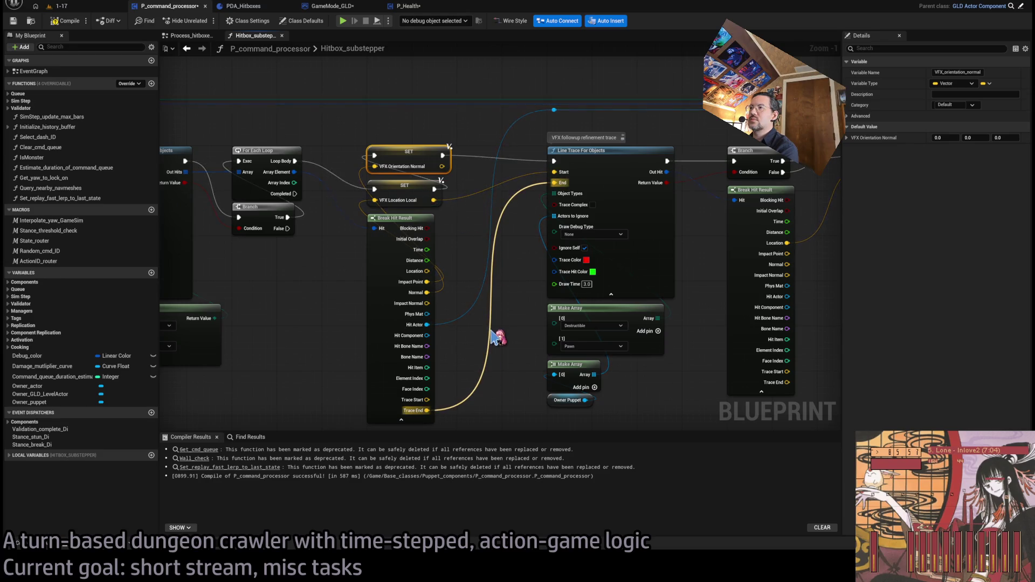
left_click_drag(490, 339, 521, 331)
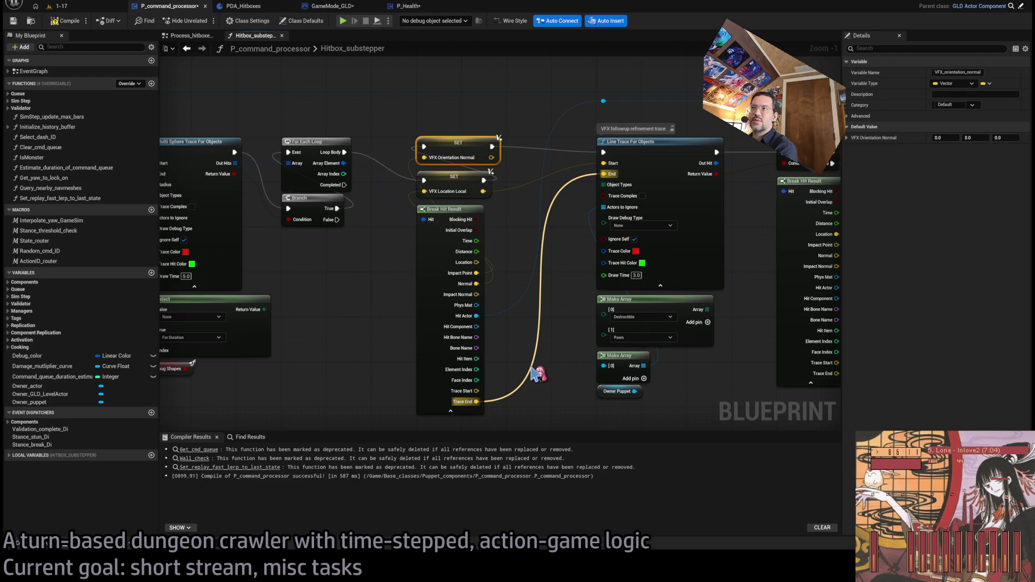
mouse_move(534, 374)
left_mouse_down()
mouse_move(701, 378)
mouse_move(590, 368)
left_mouse_up()
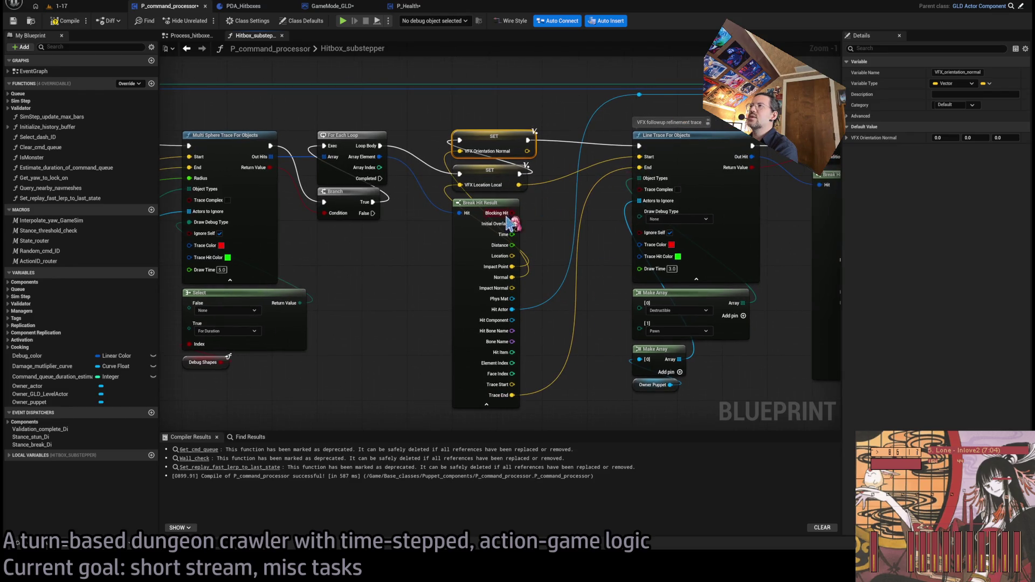
left_click_drag(512, 219, 518, 126)
left_click_drag(669, 280, 463, 273)
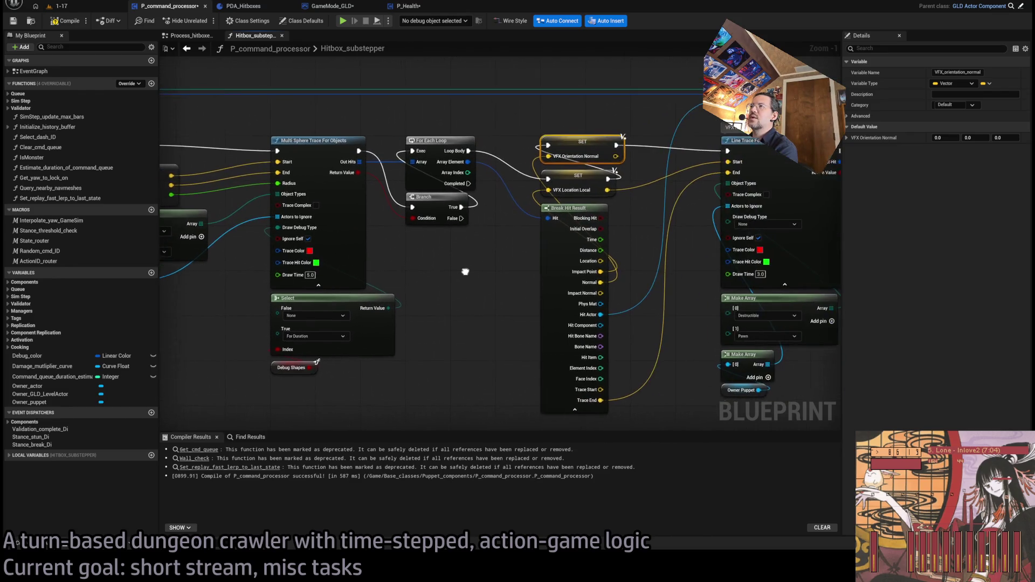
left_click_drag(654, 274, 588, 133)
mouse_move(679, 171)
left_mouse_down()
mouse_move(578, 203)
mouse_move(551, 238)
left_mouse_up()
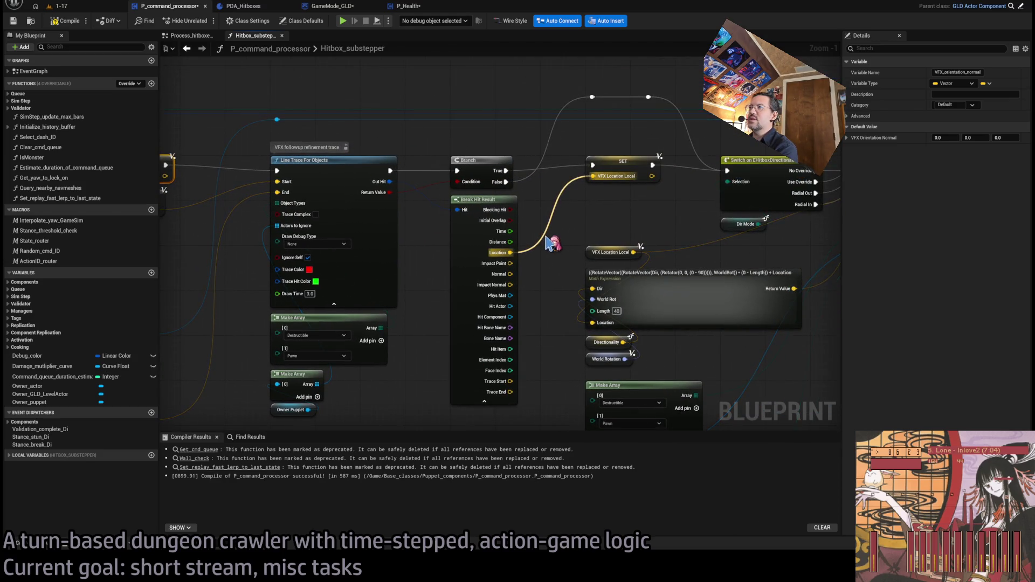
left_click_drag(644, 210, 863, 217)
mouse_move(347, 202)
left_mouse_down()
mouse_move(620, 157)
mouse_move(492, 158)
left_mouse_up()
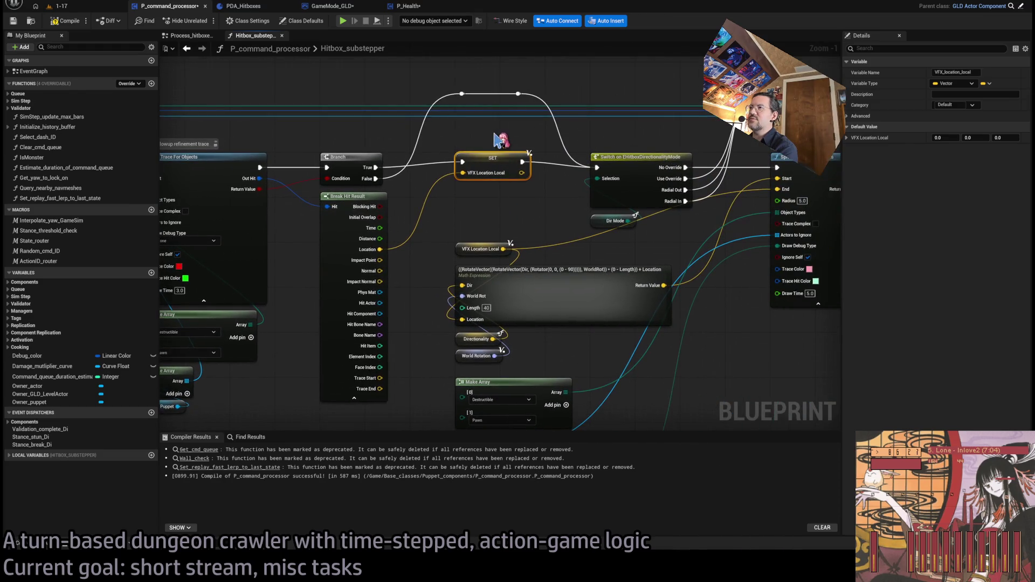
left_click_drag(235, 148, 391, 137)
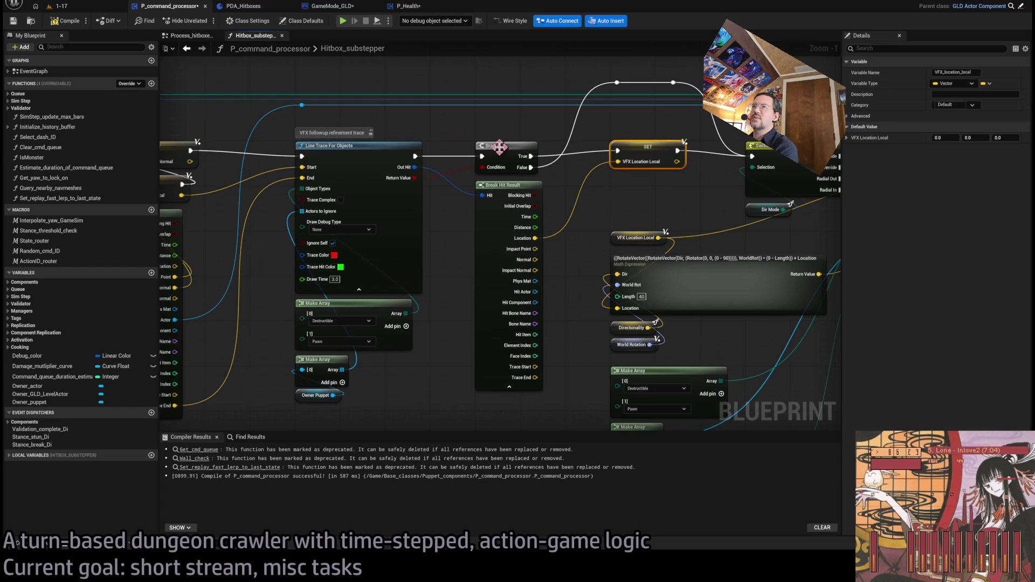
left_click_drag(468, 149, 372, 150)
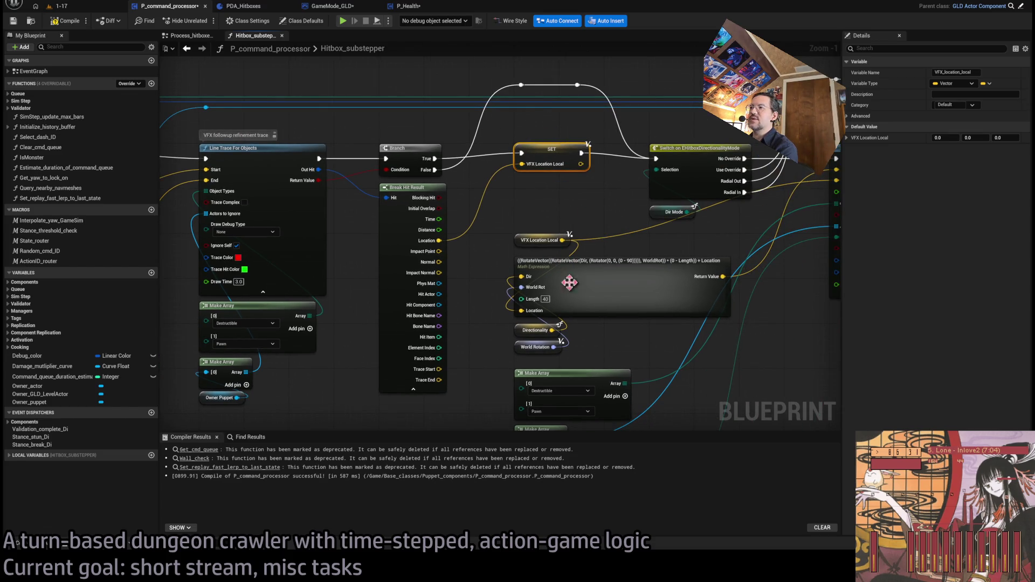
left_click_drag(605, 325, 544, 327)
mouse_move(665, 270)
left_mouse_down()
mouse_move(600, 259)
mouse_move(495, 214)
mouse_move(296, 209)
left_mouse_up()
left_click(669, 197)
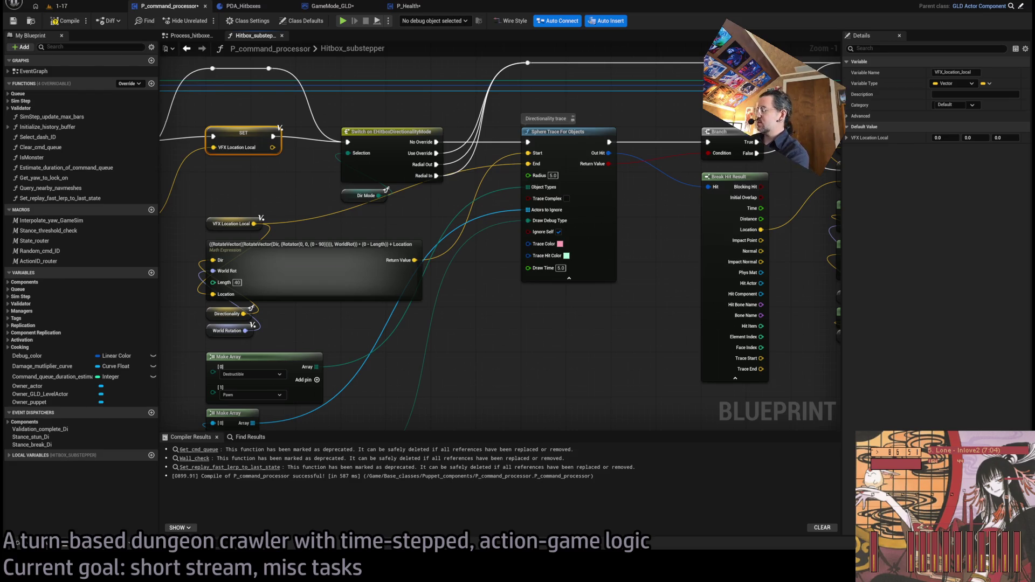
left_click(596, 321)
scroll(597, 321, "down", 6)
scroll(597, 322, "up", 7)
mouse_move(691, 307)
left_mouse_down()
mouse_move(652, 319)
mouse_move(638, 350)
mouse_move(606, 354)
mouse_move(600, 318)
mouse_move(501, 232)
left_mouse_up()
mouse_move(605, 257)
left_mouse_down()
mouse_move(665, 280)
mouse_move(640, 293)
mouse_move(691, 165)
mouse_move(649, 308)
mouse_move(609, 364)
left_mouse_up()
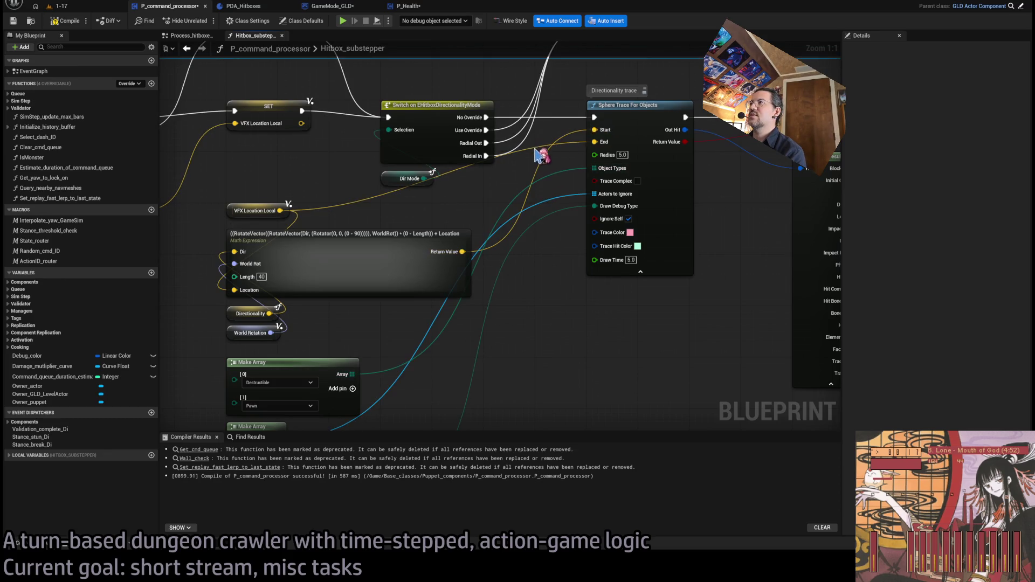
left_click_drag(517, 263, 385, 288)
scroll(416, 232, "down", 4)
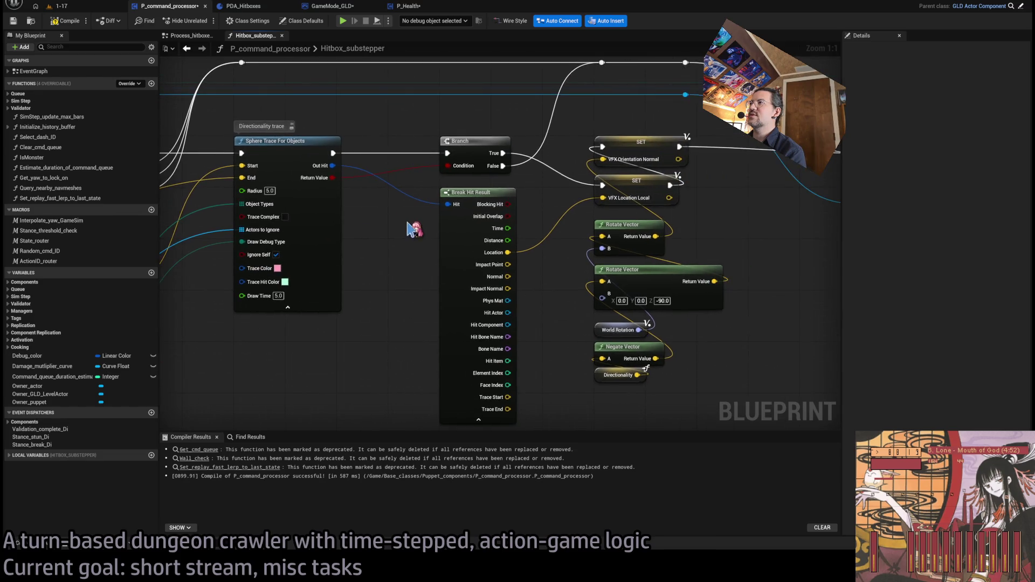
mouse_move(411, 238)
left_mouse_down()
mouse_move(597, 237)
mouse_move(726, 277)
left_mouse_up()
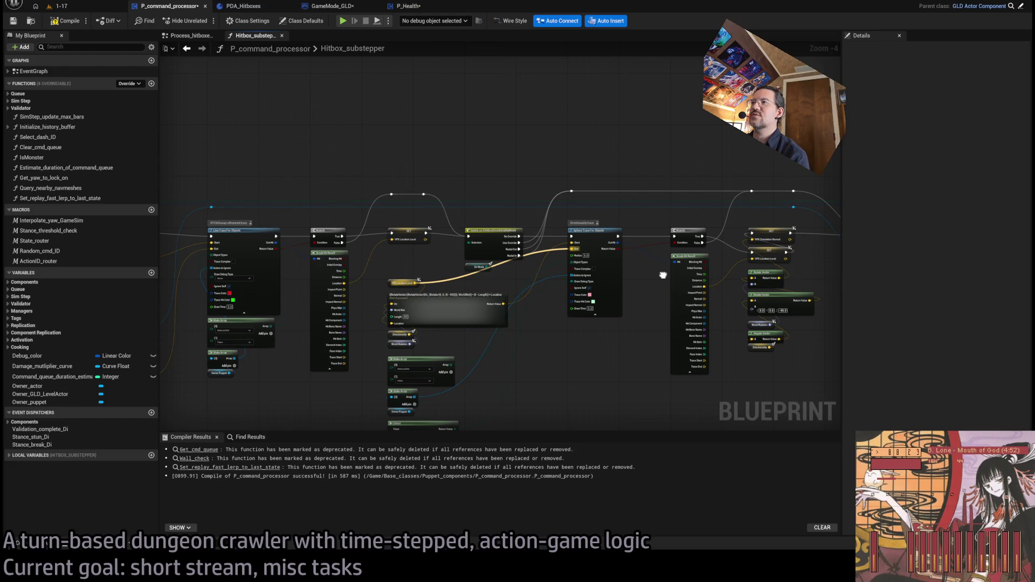
left_click(256, 203)
scroll(574, 221, "up", 4)
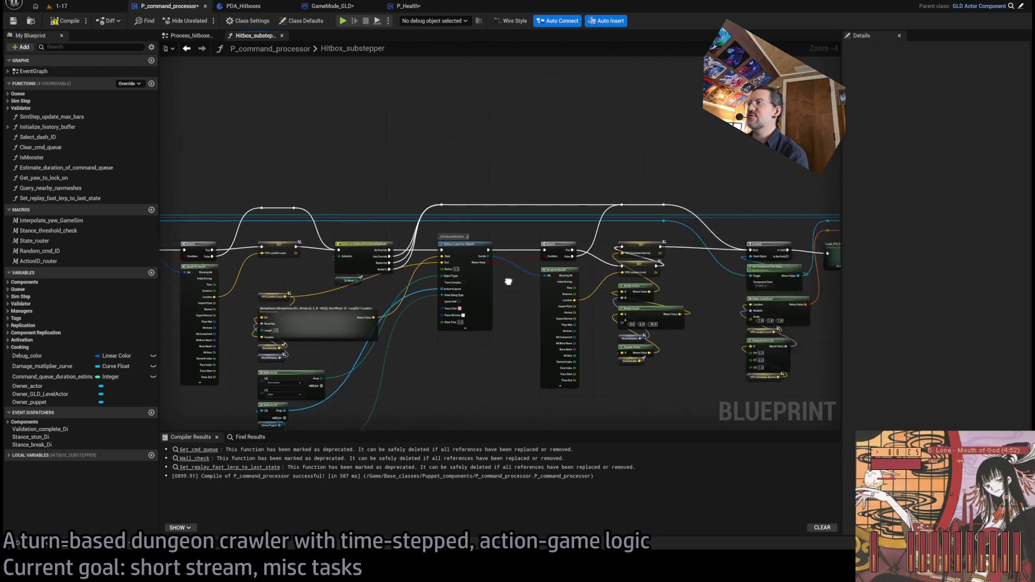
scroll(431, 231, "down", 3)
left_click(395, 185)
scroll(485, 257, "up", 2)
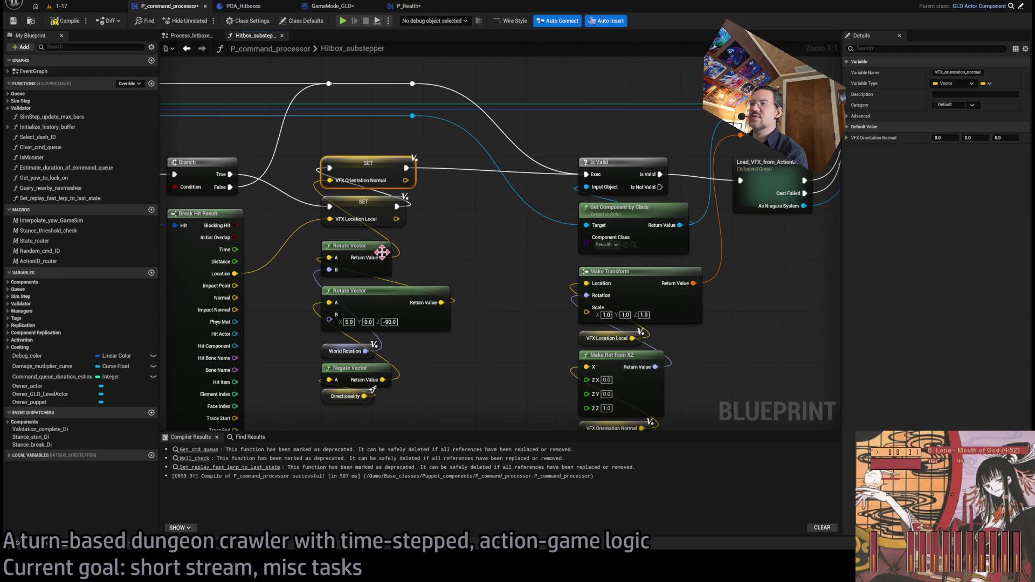
scroll(382, 252, "down", 1)
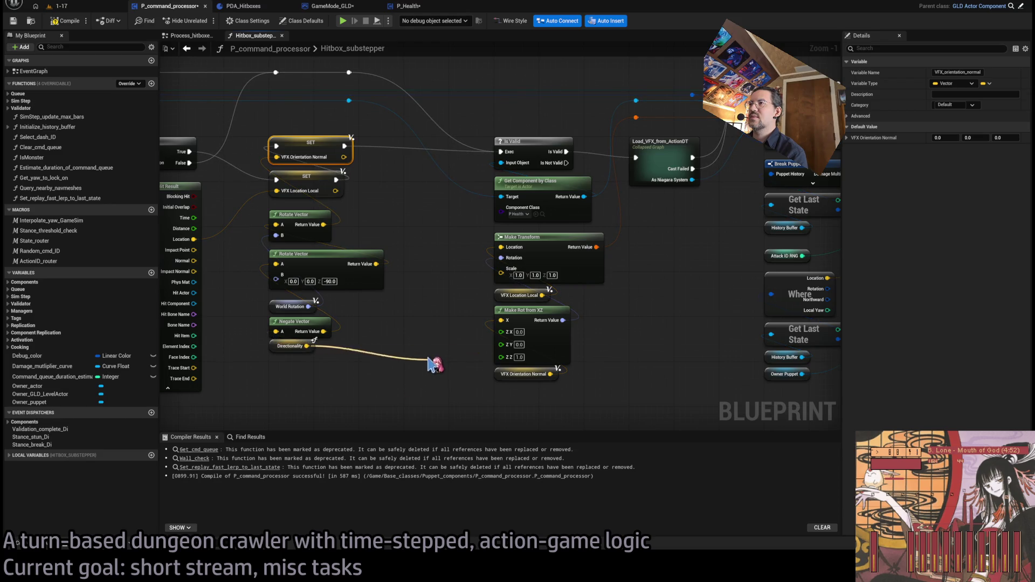
Step: Wire Directionality into Make Transform's Rotation through Rotation From X Vector, compile, and go to 1-17
left_click(345, 351)
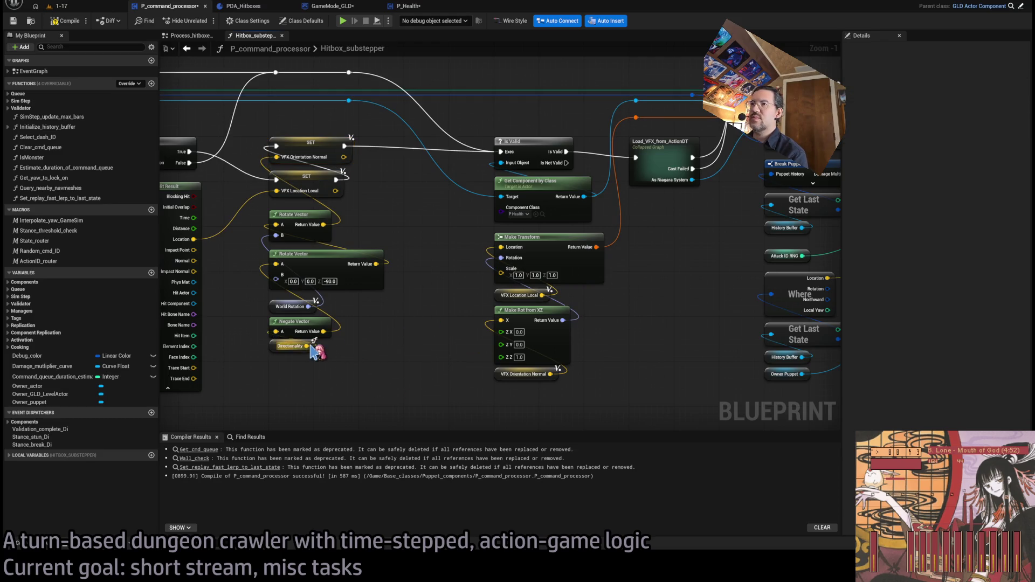
mouse_move(310, 346)
left_mouse_down()
mouse_move(506, 265)
mouse_move(402, 345)
mouse_move(390, 337)
mouse_move(409, 296)
left_mouse_up()
left_click_drag(308, 346, 501, 257)
left_click_drag(422, 293, 401, 328)
left_click(432, 295)
key("F7")
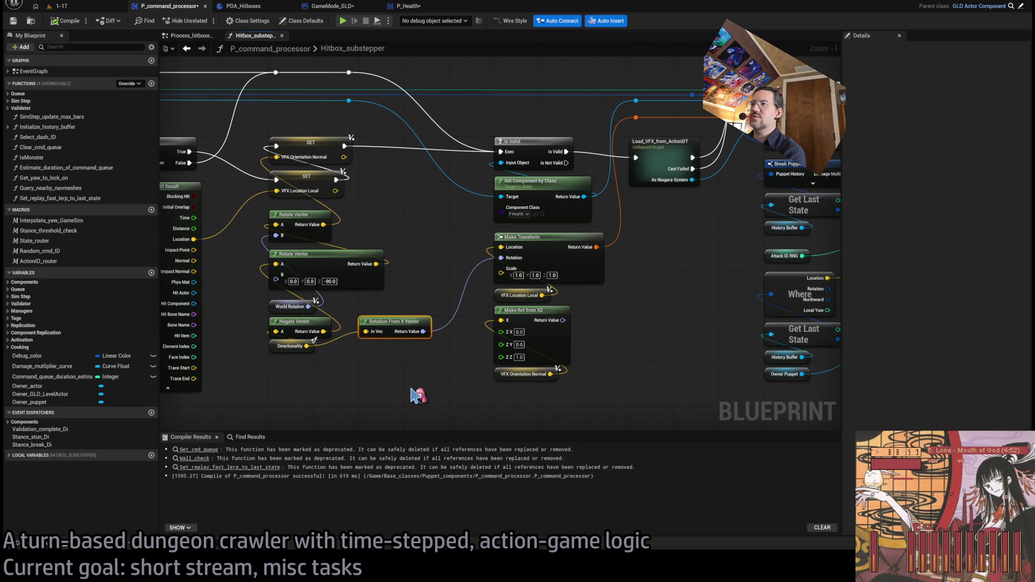
left_click(64, 7)
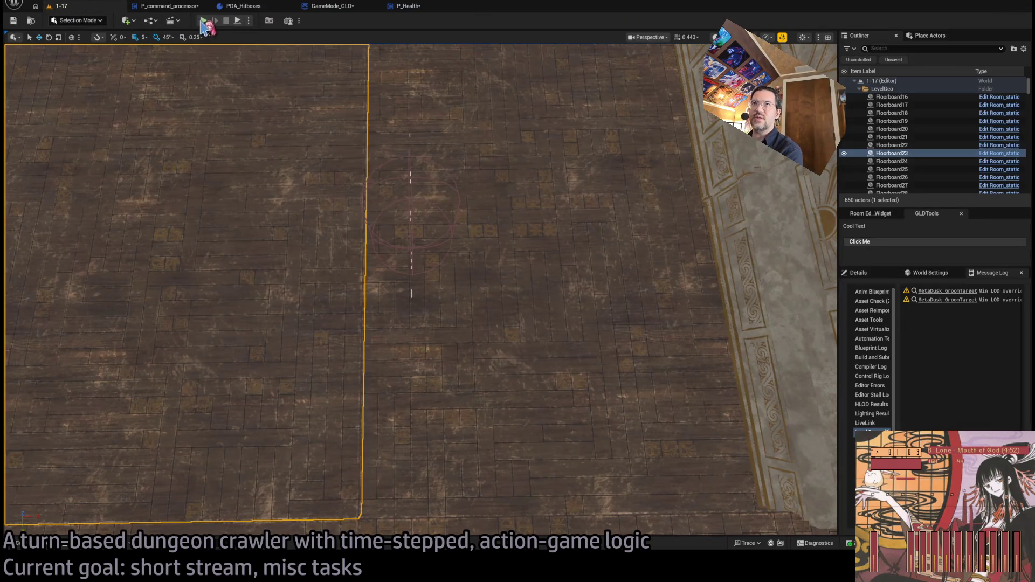
Step: Play level 1-17, lock onto the cat and attack for 7 damage, restart play, then stop
key("alt+p")
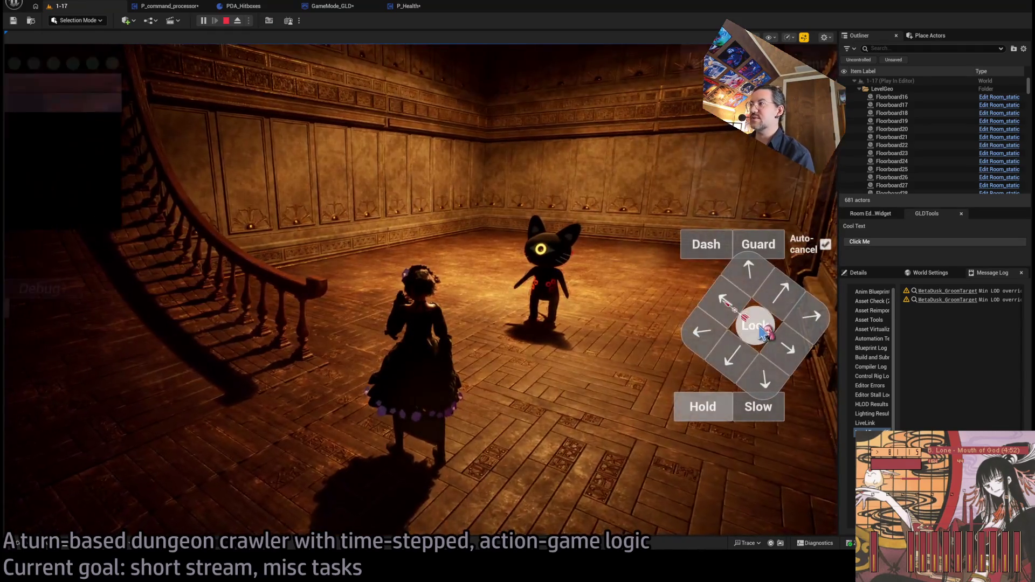
left_click(755, 325)
left_click(755, 287)
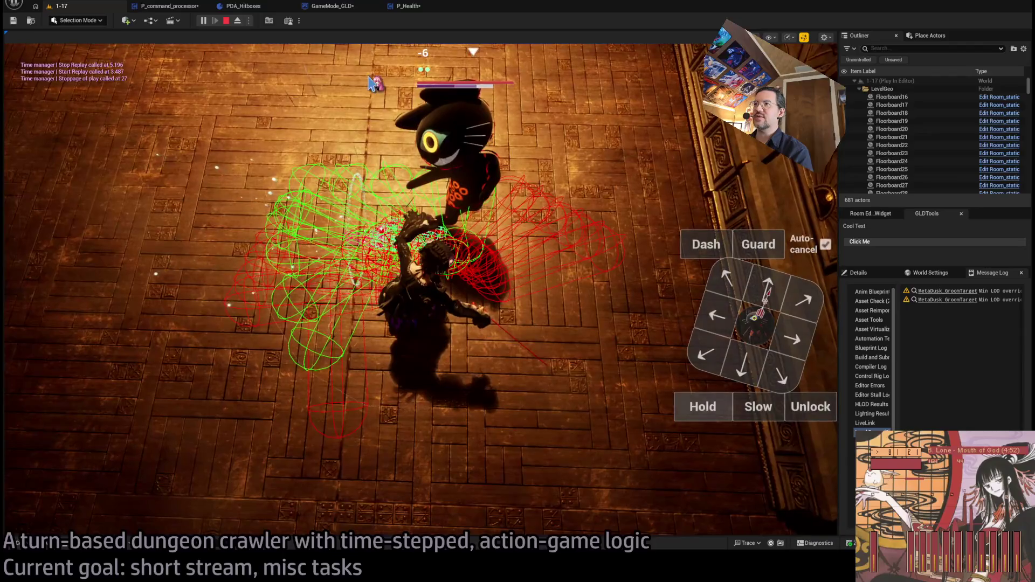
left_click(226, 21)
key("alt+p")
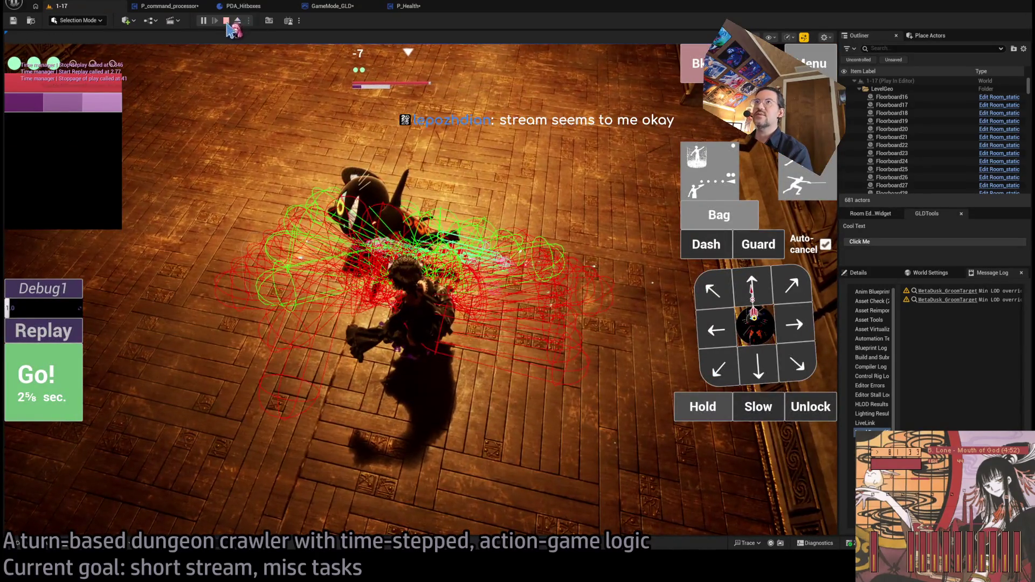
left_click(226, 21)
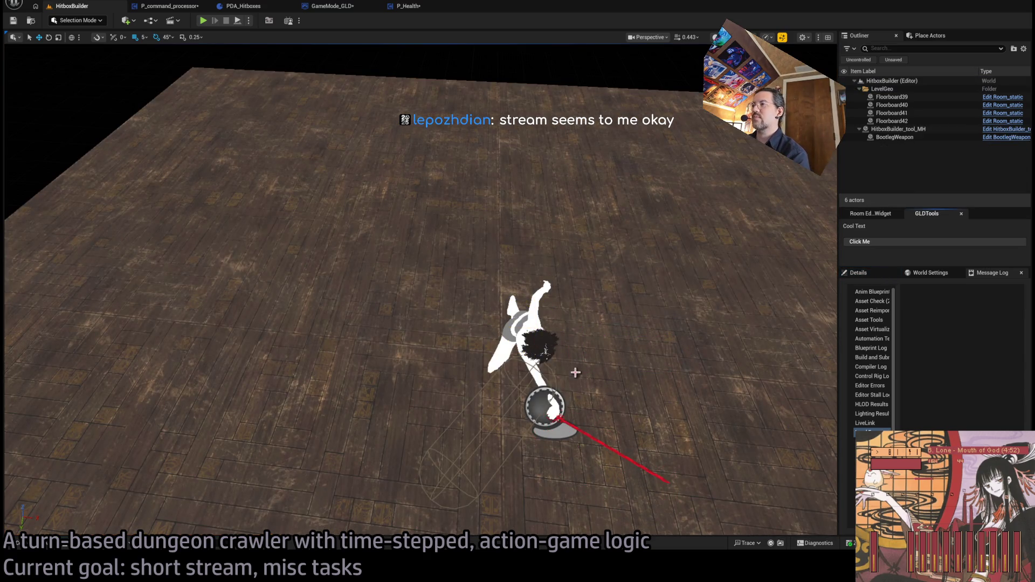
Step: Select the BootlegWeapon actor and view its components and transform
left_click(558, 401)
left_click(877, 215)
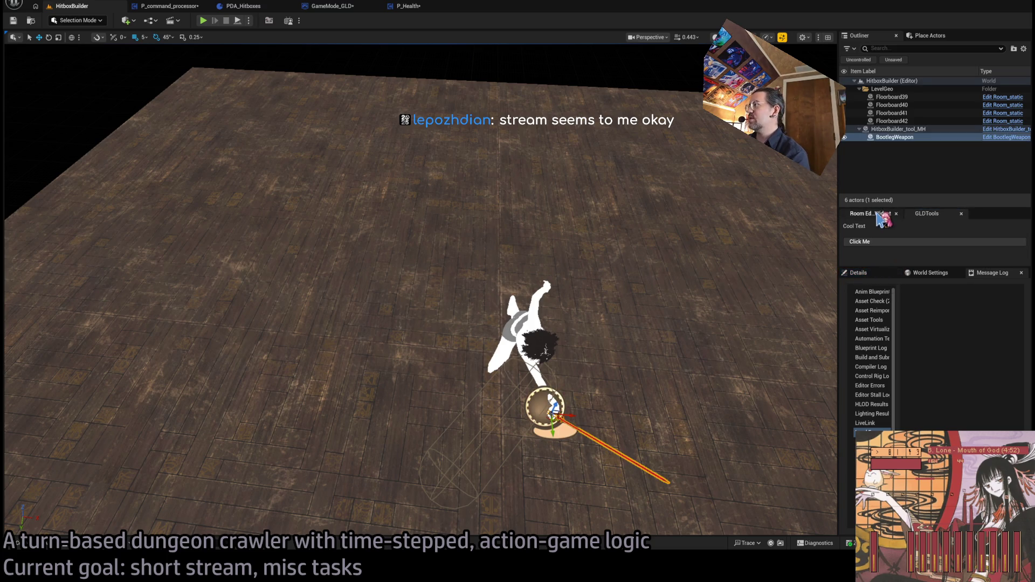
left_click(873, 274)
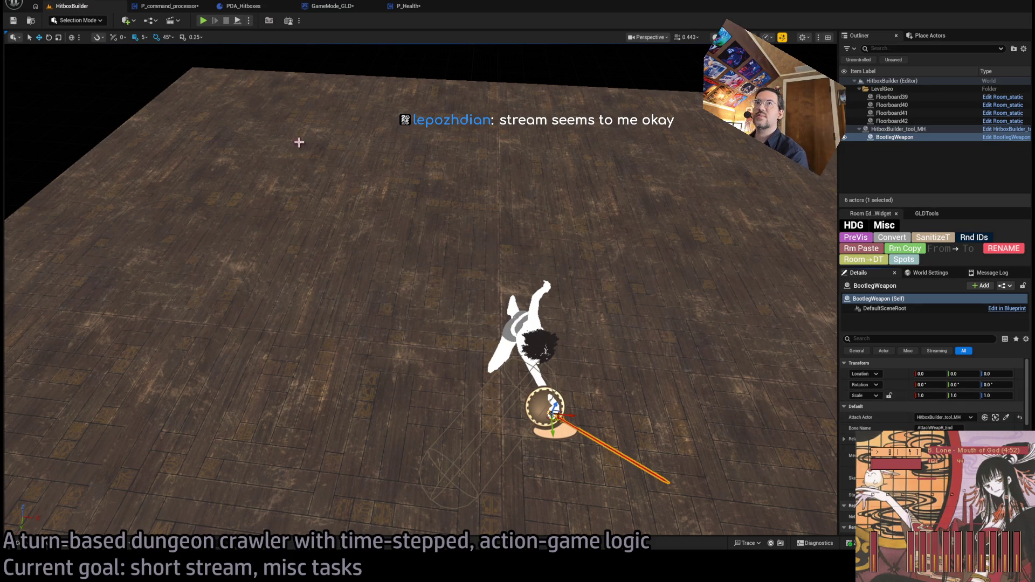
Step: Return to the P_command_processor graph and locate the VFX Orientation Normal setter
left_click(183, 8)
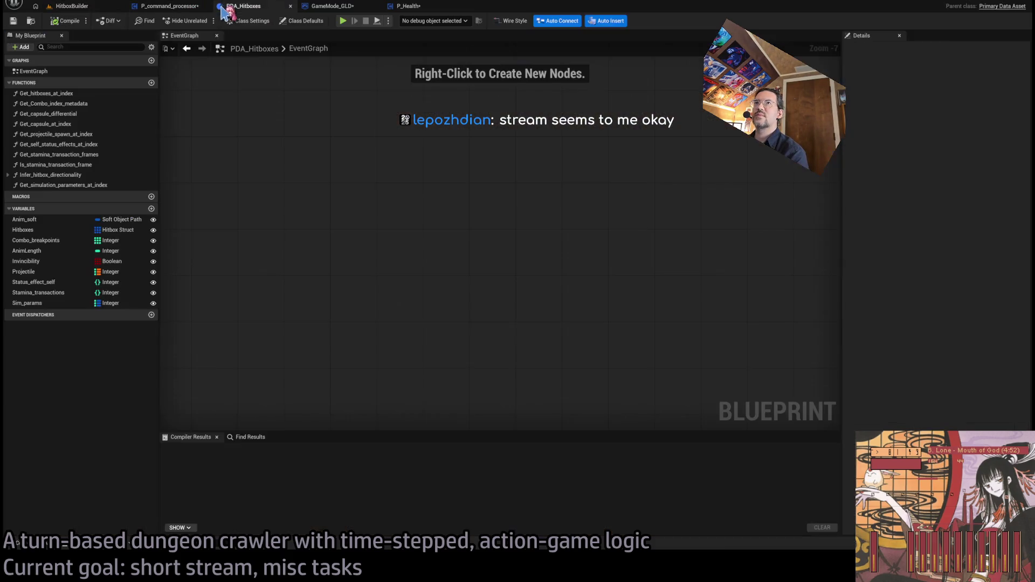
scroll(430, 224, "up", 2)
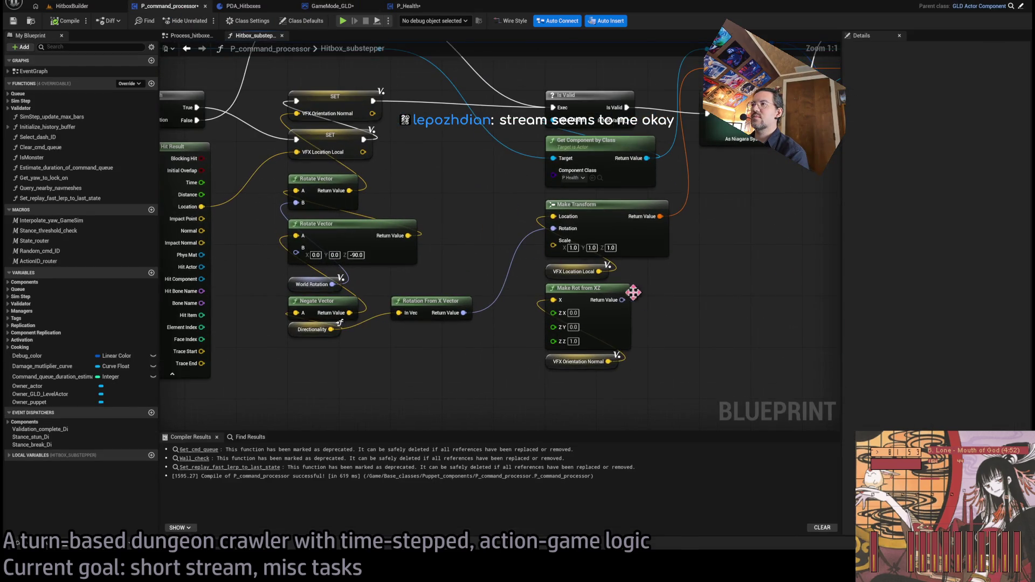
scroll(455, 326, "down", 2)
scroll(454, 326, "up", 1)
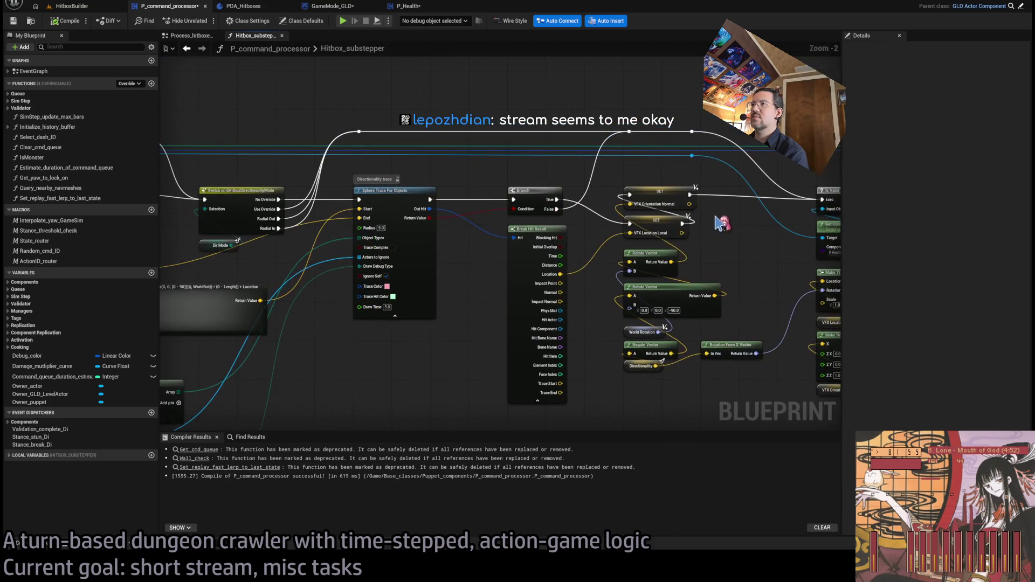
left_click(652, 180)
left_click_drag(645, 225, 633, 220)
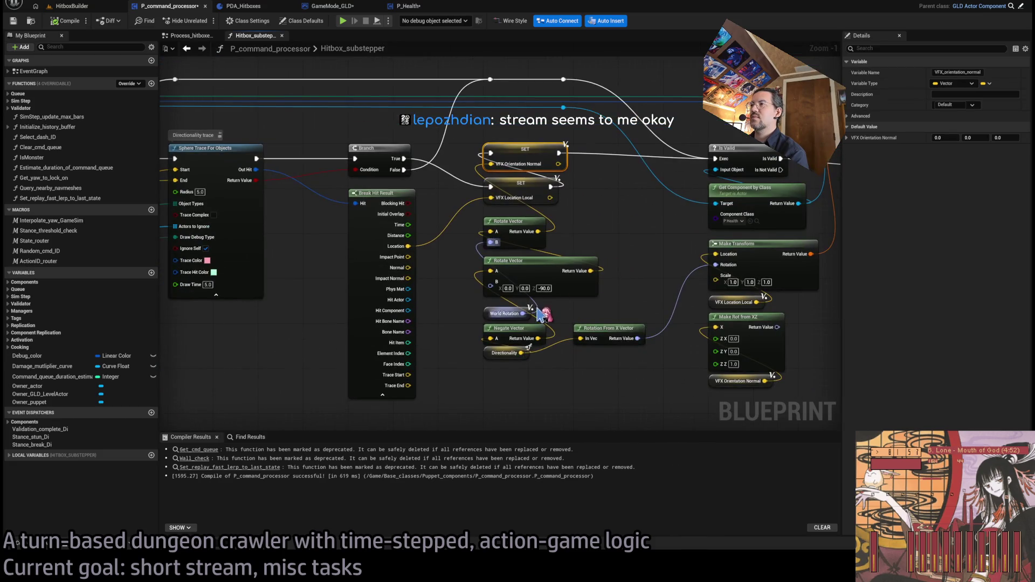
left_click(629, 220)
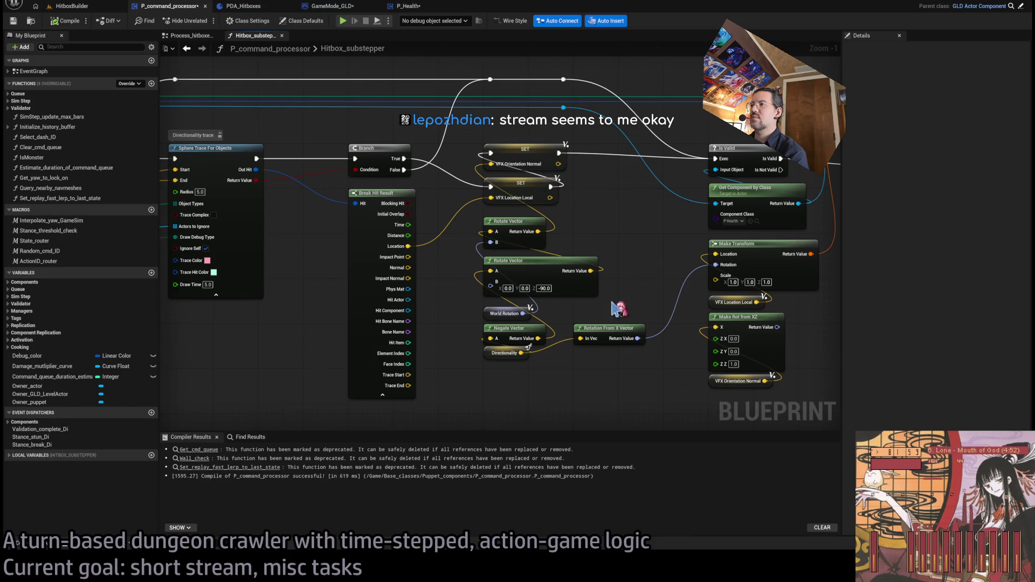
Step: Move Make Rot from XZ and VFX Orientation Normal about 115 px lower and add a comment above them
mouse_move(513, 144)
left_mouse_down()
mouse_move(447, 225)
mouse_move(218, 155)
mouse_move(227, 187)
mouse_move(443, 226)
left_mouse_up()
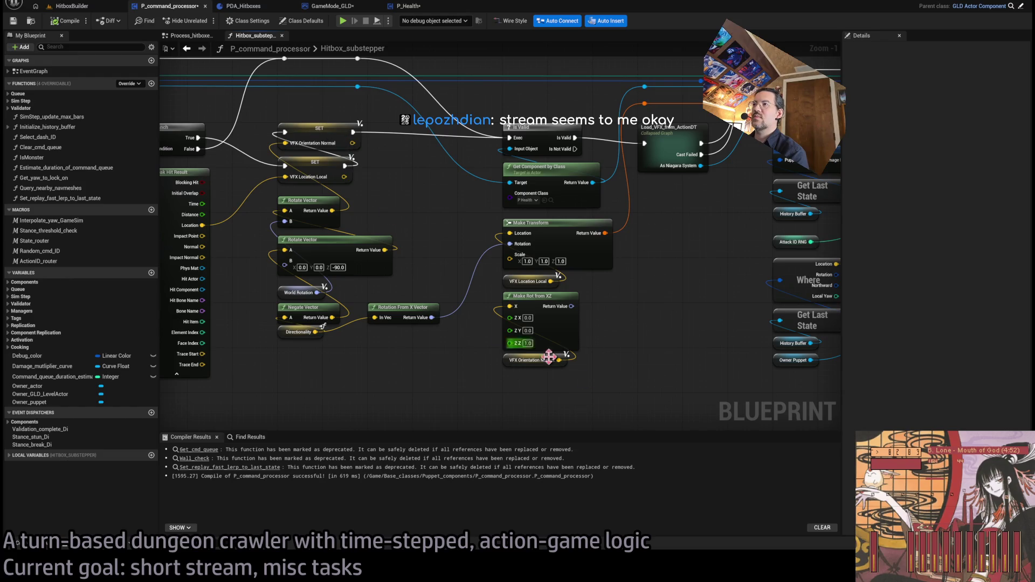
left_click_drag(527, 344, 598, 372)
left_click_drag(542, 307, 542, 363)
left_click(550, 319)
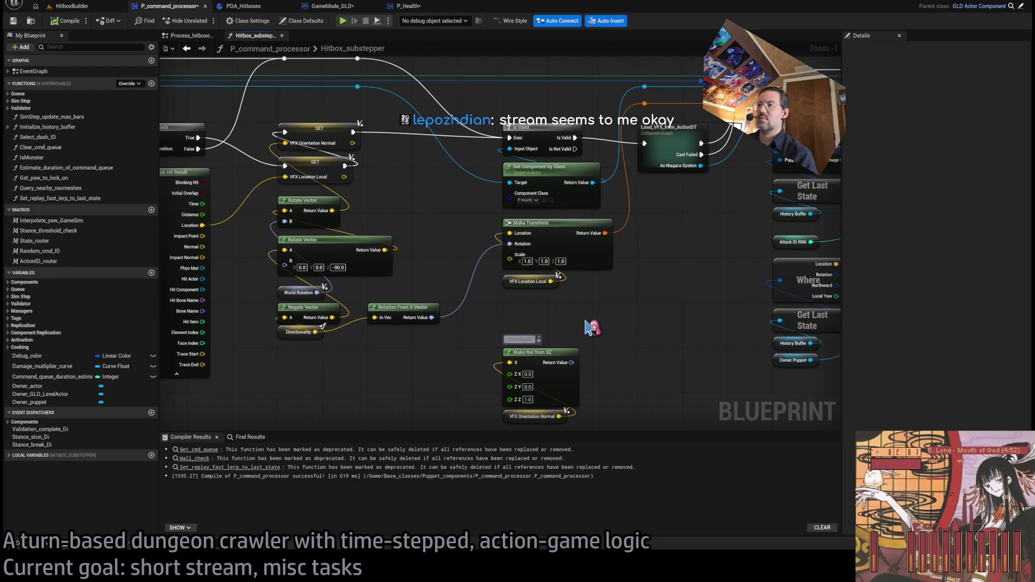
type("eci")
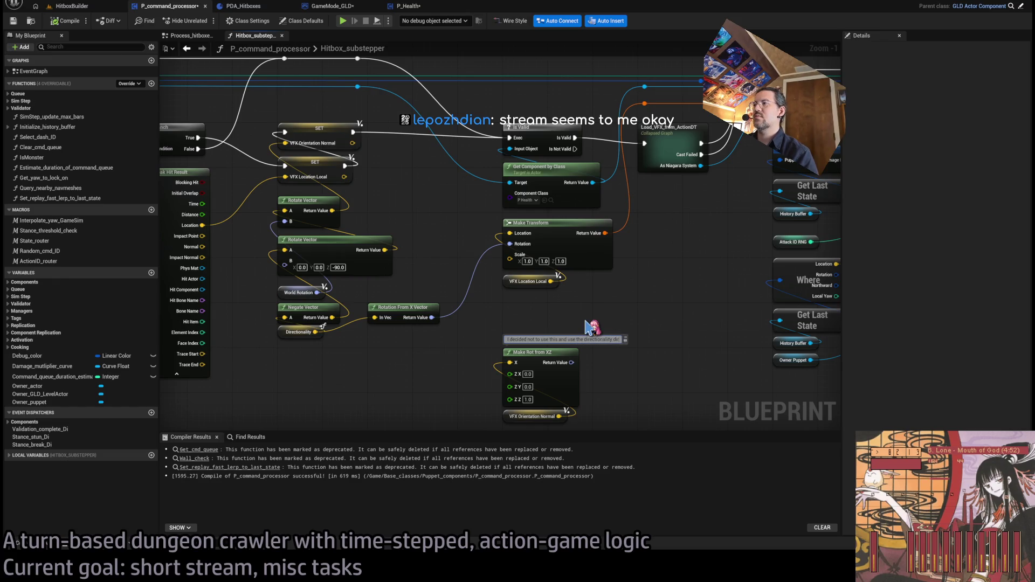
type("y")
key("Return")
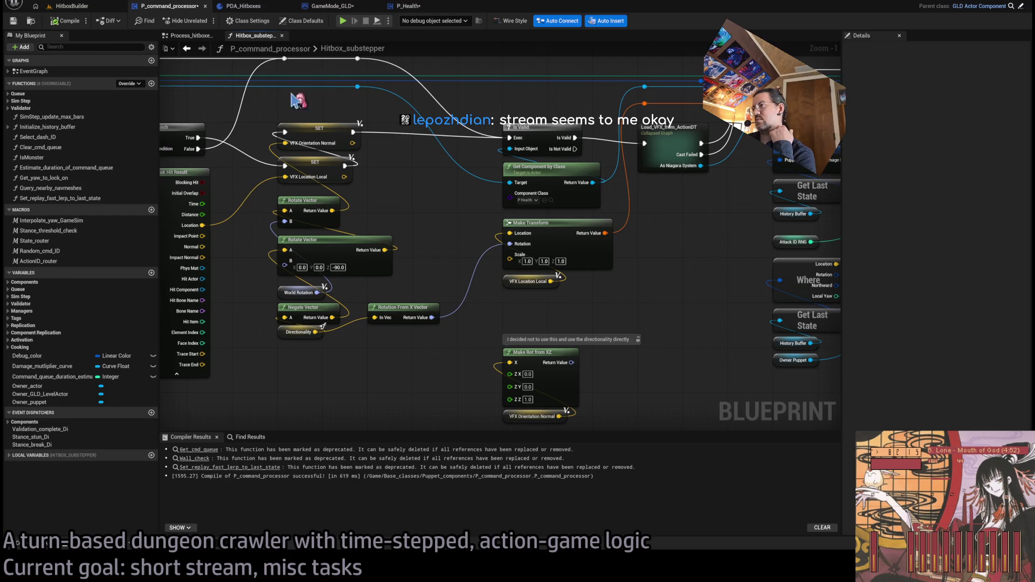
left_click(89, 7)
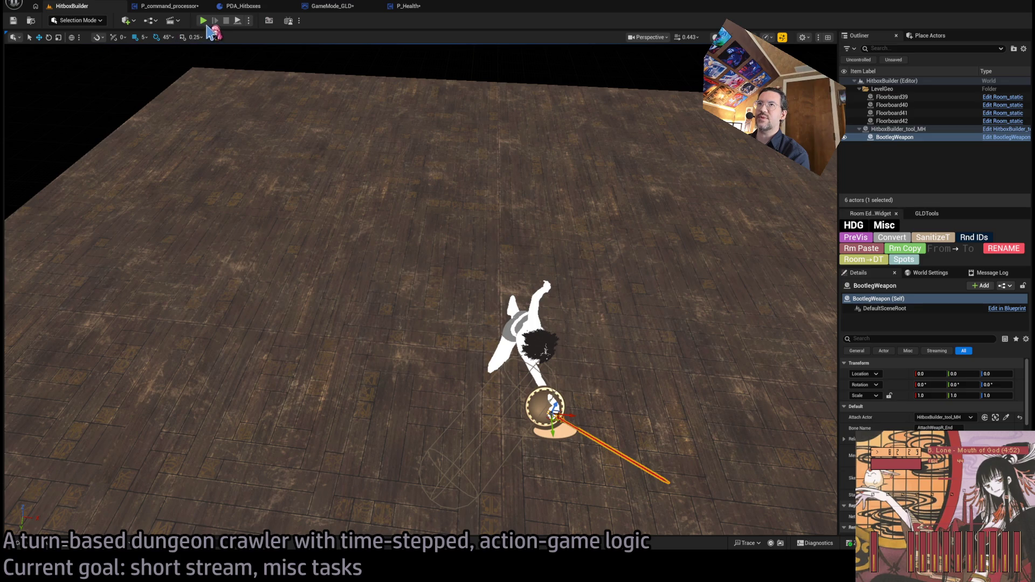
Step: Play, lock onto the cat, attack, replay the attack turn five times, then stop
left_click(205, 22)
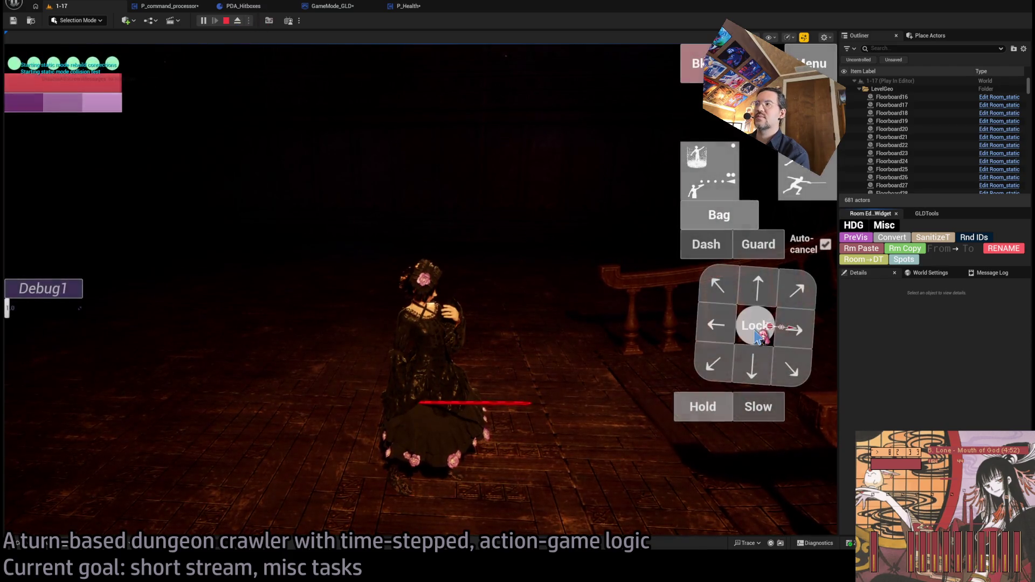
left_click(758, 334)
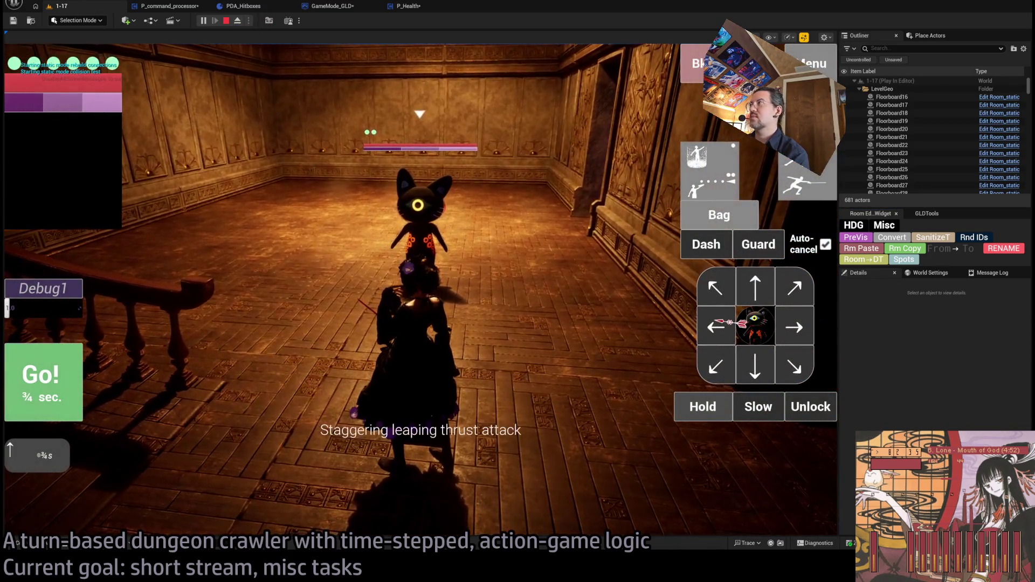
left_click(755, 326)
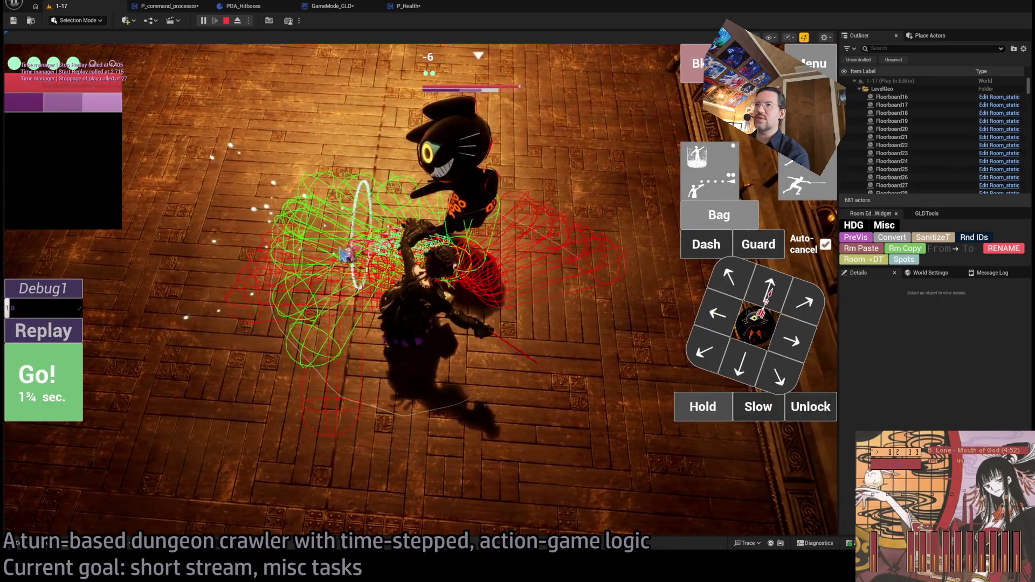
type("0.5")
left_click(65, 335)
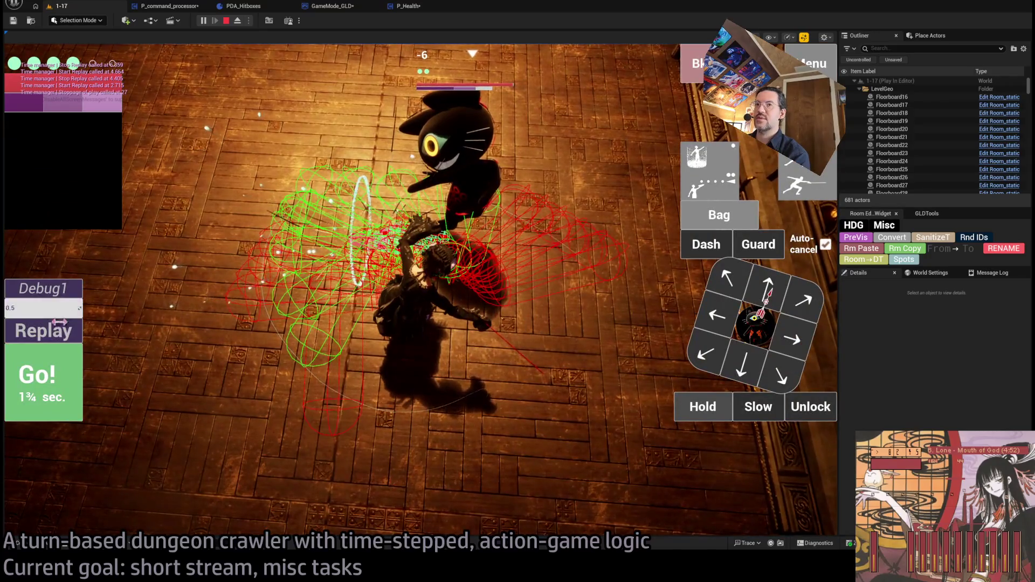
left_click(61, 328)
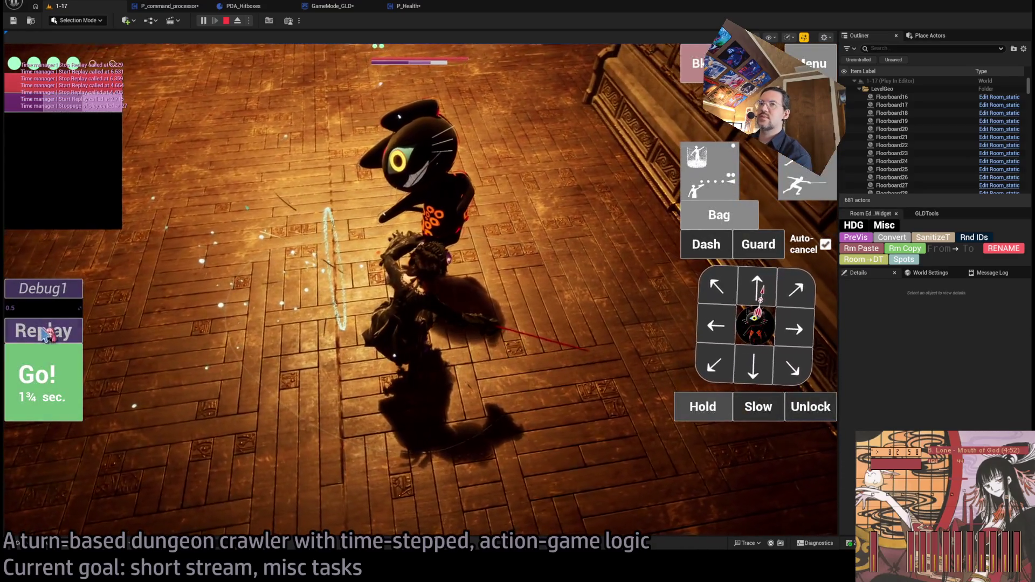
left_click(47, 334)
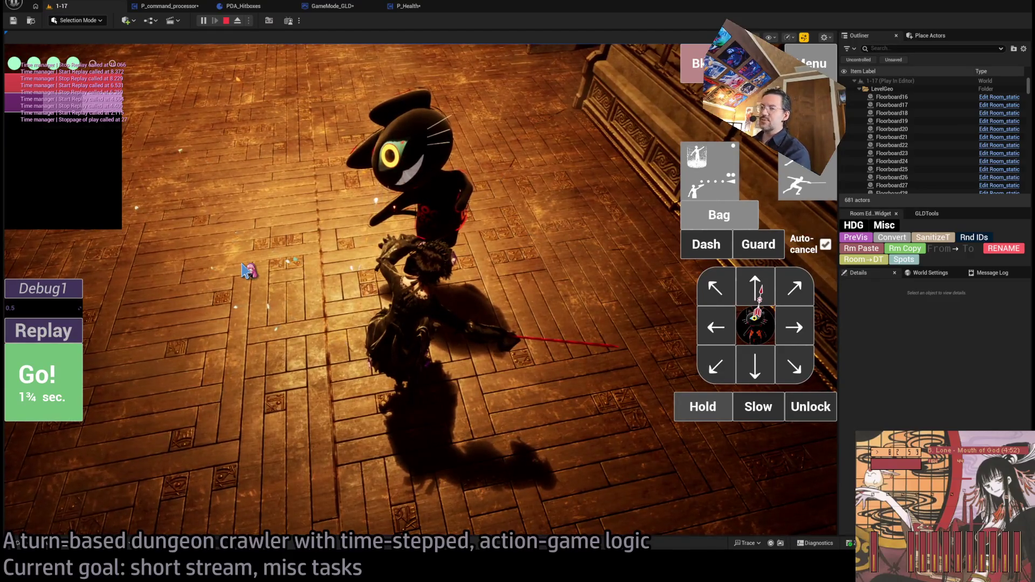
left_click(60, 330)
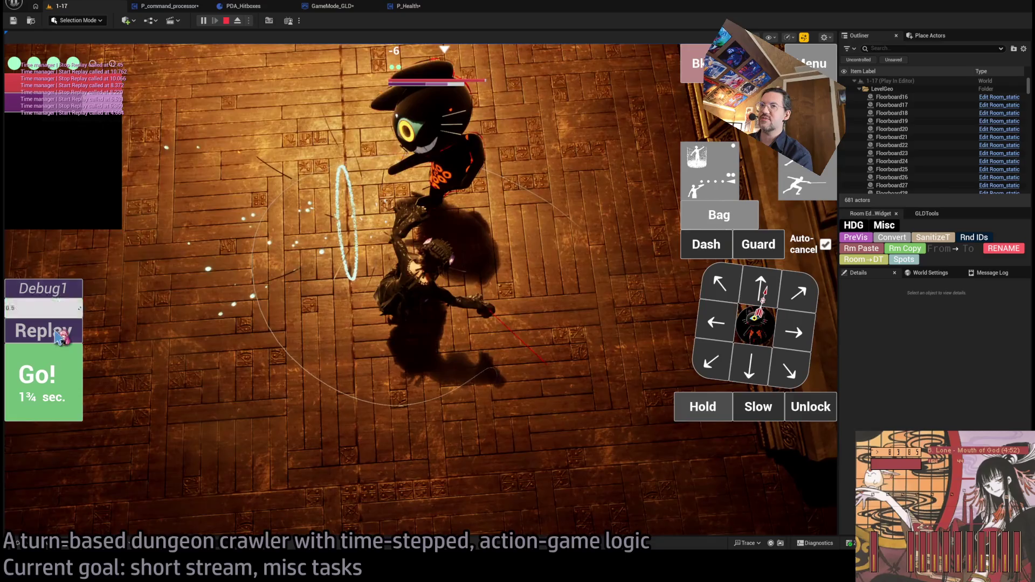
left_click(58, 335)
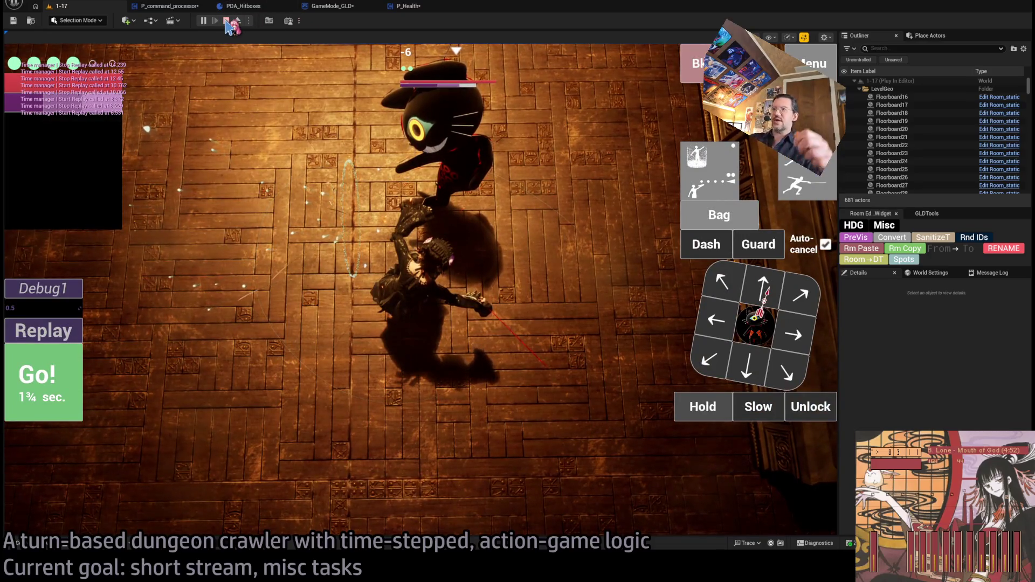
left_click(227, 21)
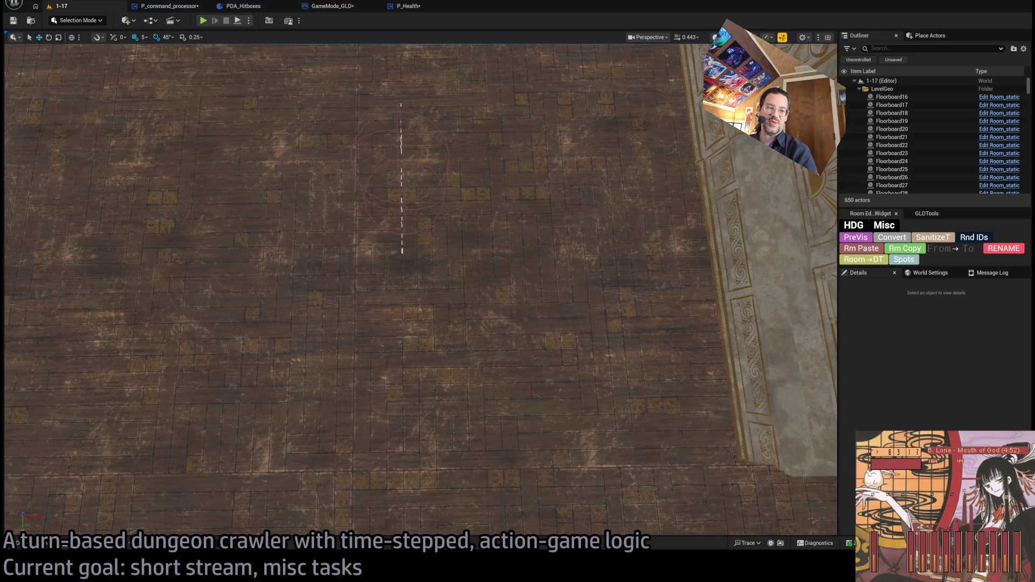
Step: Switch to P_Health and pan Take_damage across the Register VFX, Register wind and Register SFX nodes
left_click(408, 7)
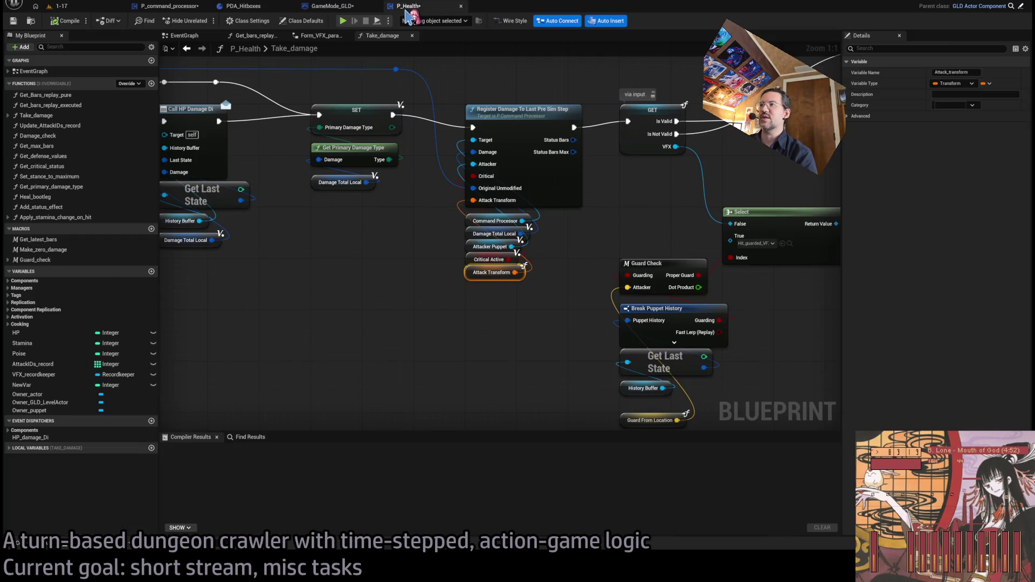
scroll(560, 222, "down", 1)
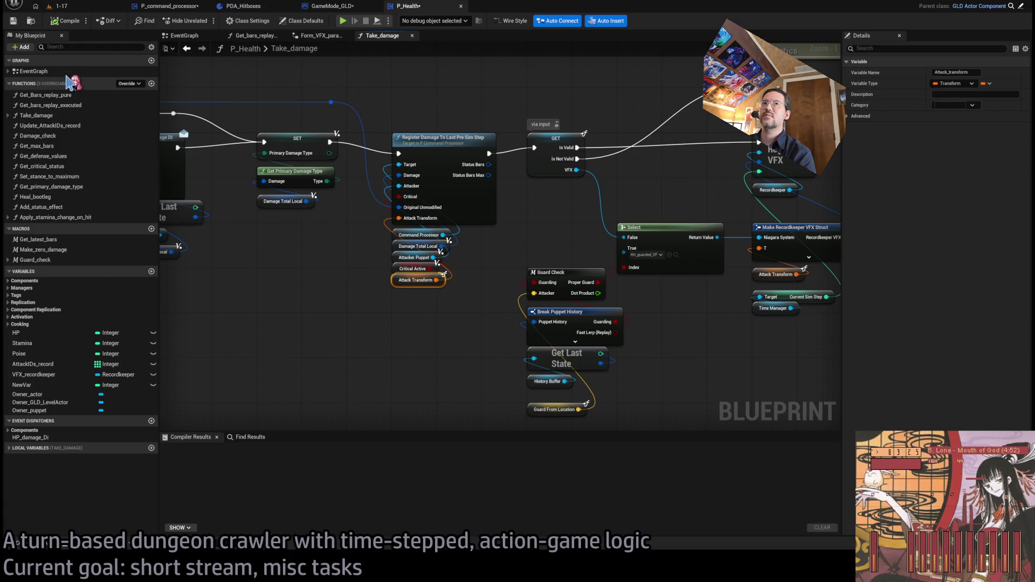
mouse_move(573, 364)
left_mouse_down()
mouse_move(487, 353)
mouse_move(451, 439)
mouse_move(410, 233)
left_mouse_up()
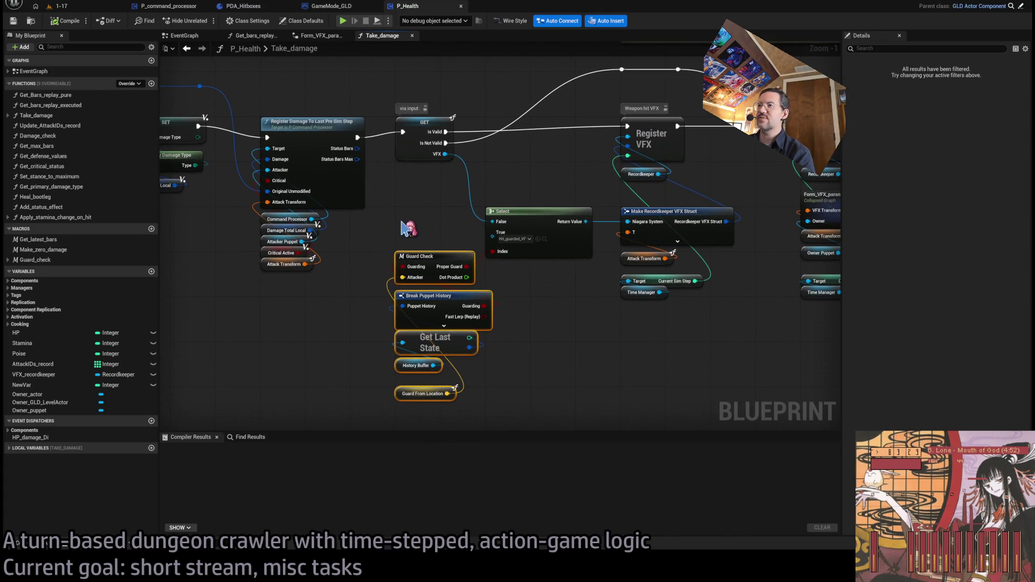
left_click_drag(547, 382, 280, 352)
left_click_drag(414, 339, 240, 341)
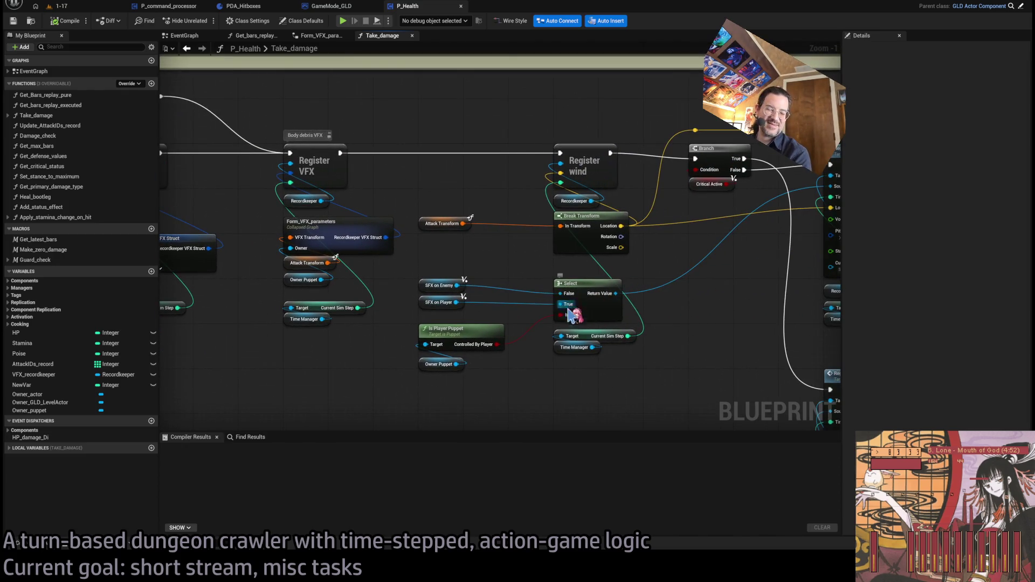
left_click_drag(664, 336, 587, 327)
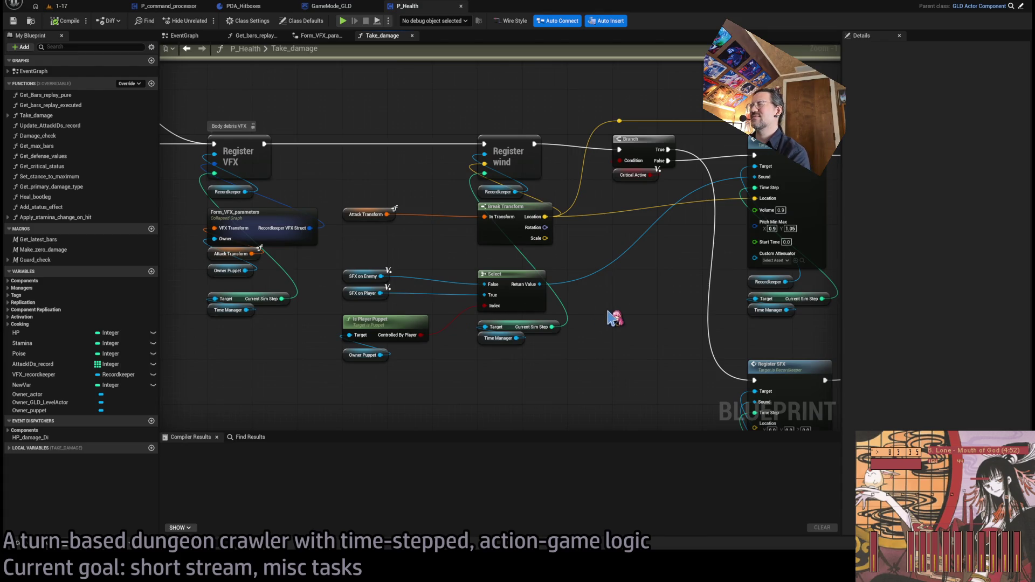
mouse_move(634, 351)
left_mouse_down()
mouse_move(414, 327)
mouse_move(501, 302)
mouse_move(701, 324)
left_mouse_up()
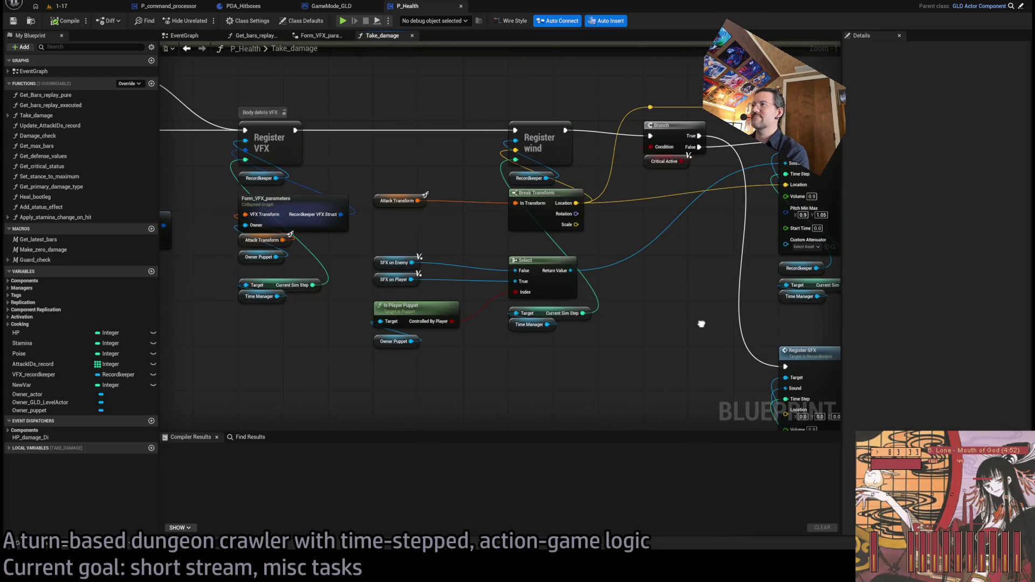
scroll(708, 331, "down", 2)
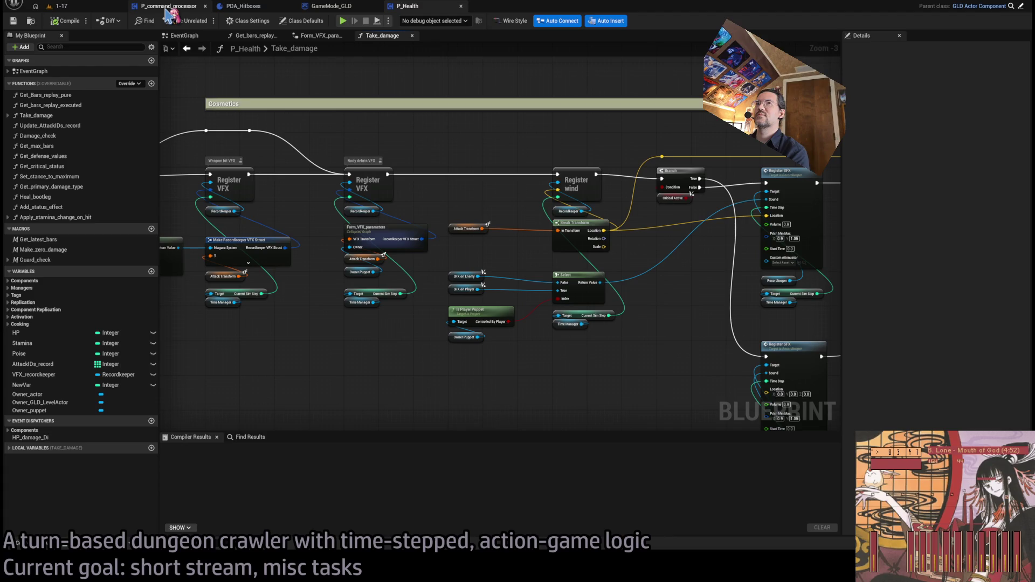
Step: Select HitboxBuilder_tool_MH's Capsule_widget and raise its Capsule Half Height to about 58
left_click(102, 6)
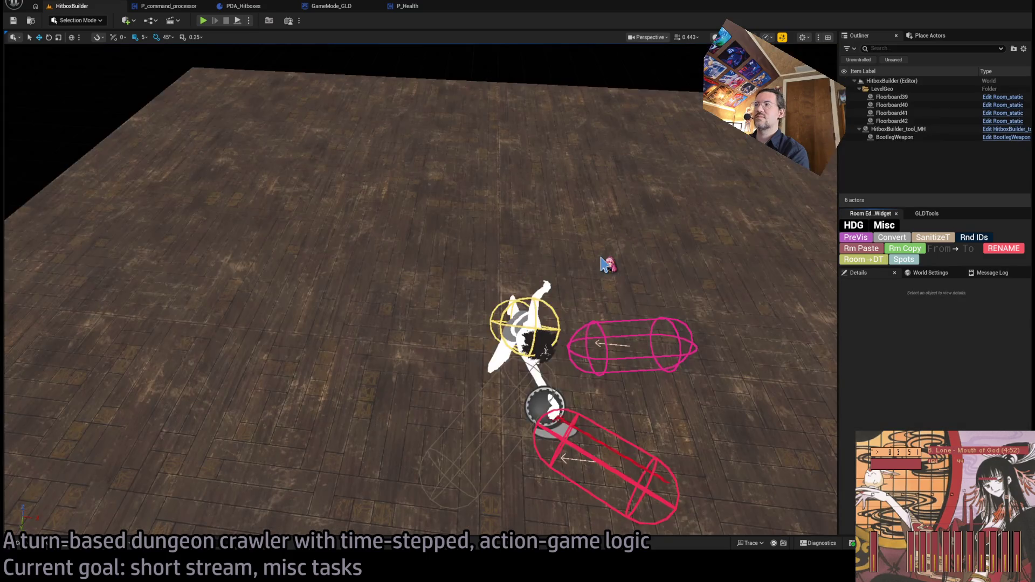
left_click(528, 328)
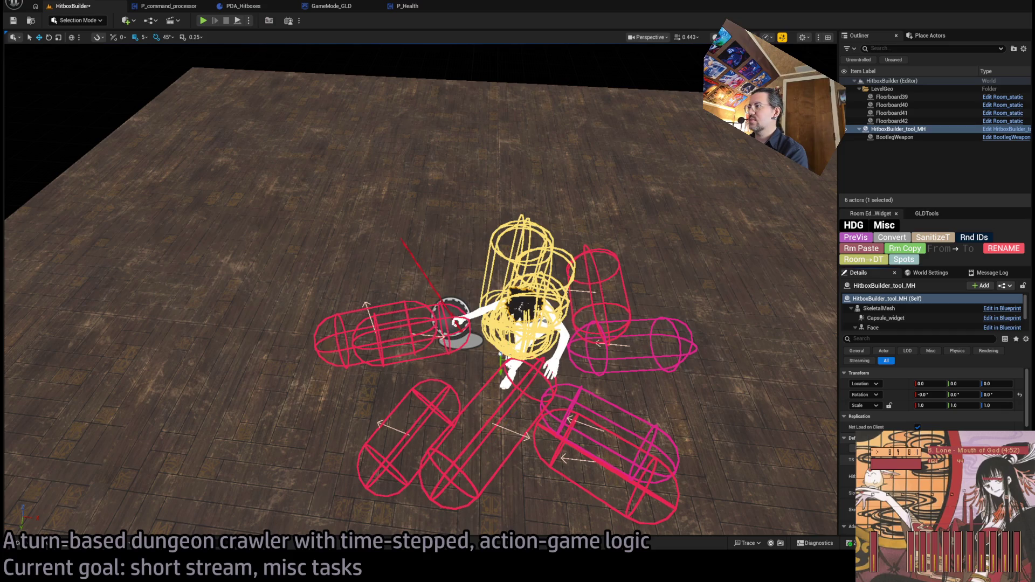
left_click(889, 319)
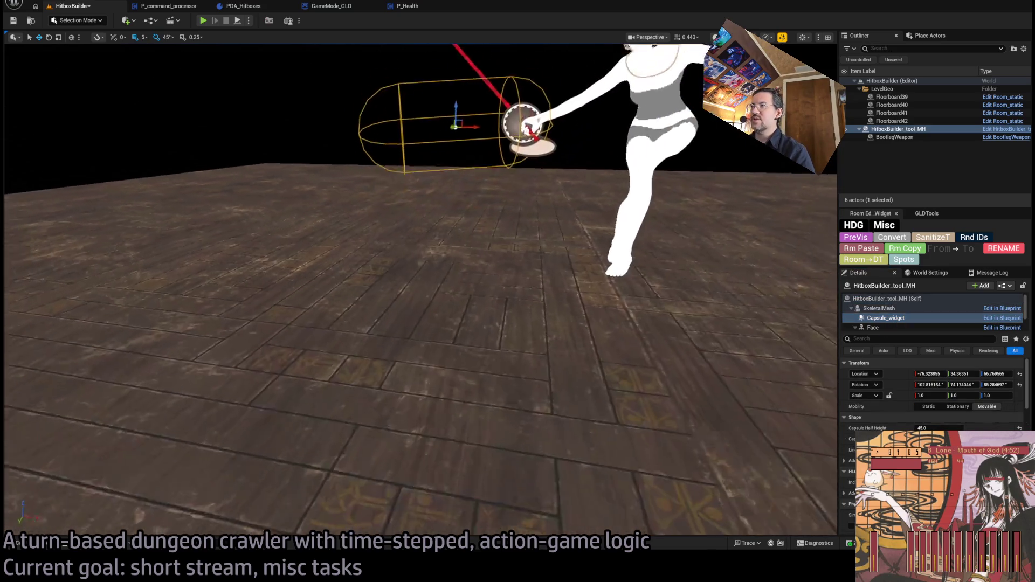
scroll(480, 370, "up", 2)
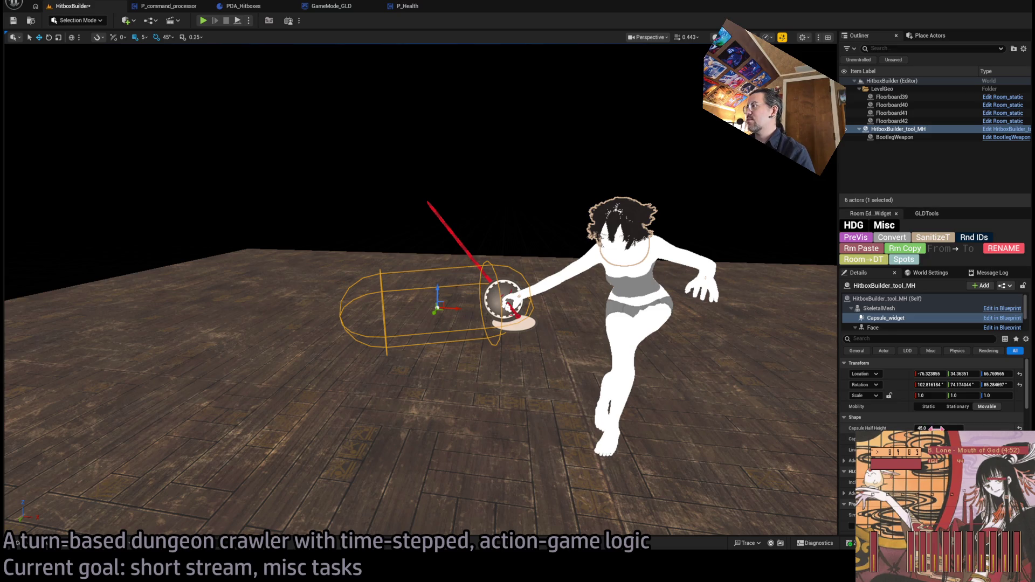
left_click_drag(939, 428, 970, 429)
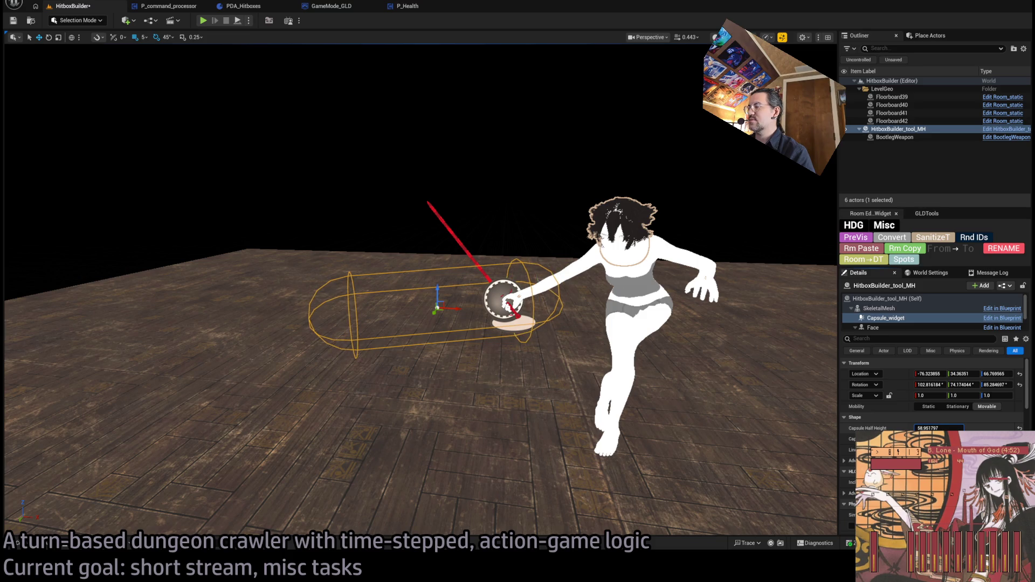
Step: Shift the capsule further along the sword and settle its half height near 53-54
left_click_drag(449, 281, 454, 306)
left_click(883, 322)
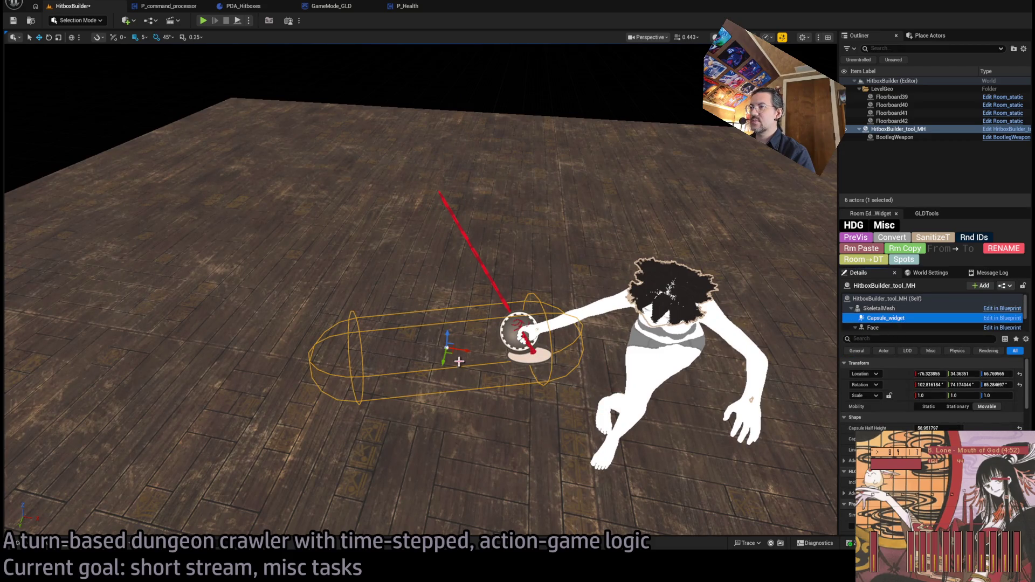
left_click_drag(456, 355, 431, 356)
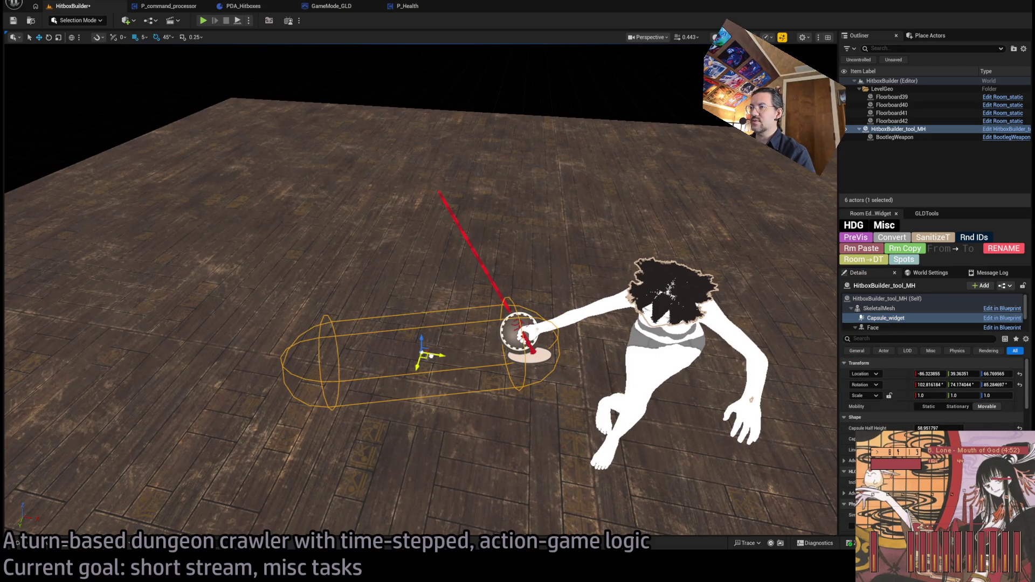
left_click(887, 299)
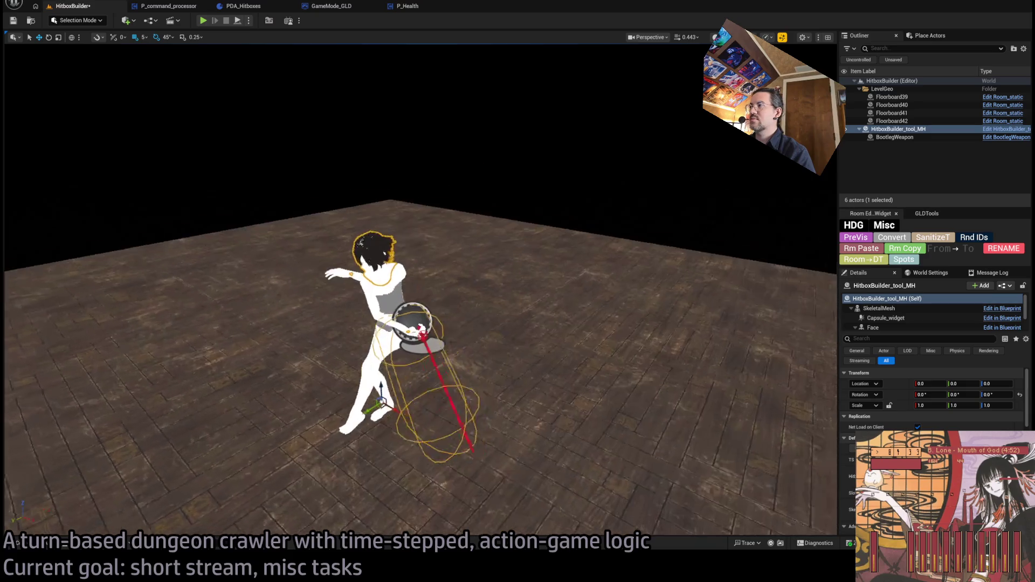
left_click(913, 318)
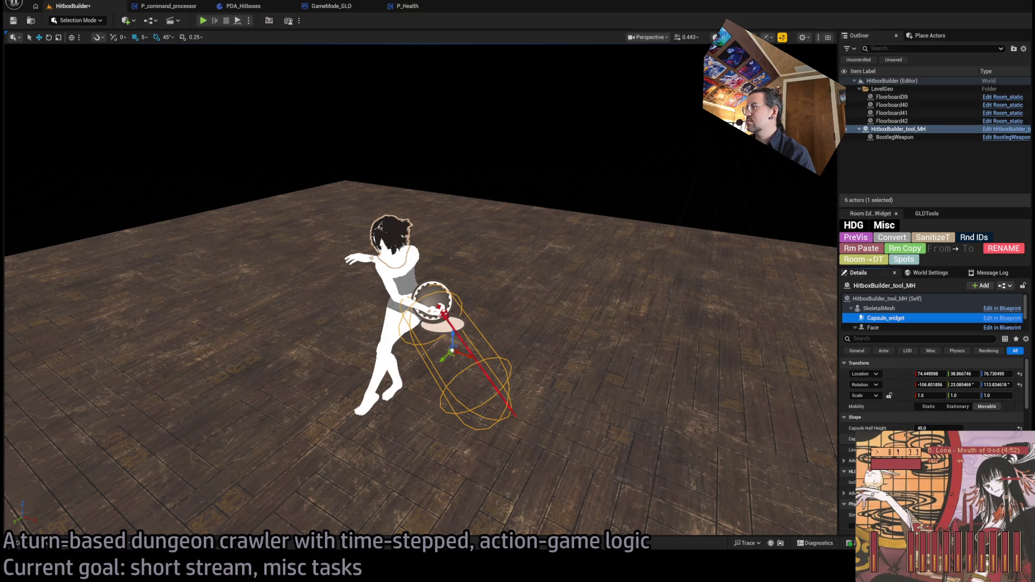
left_click_drag(933, 428, 976, 428)
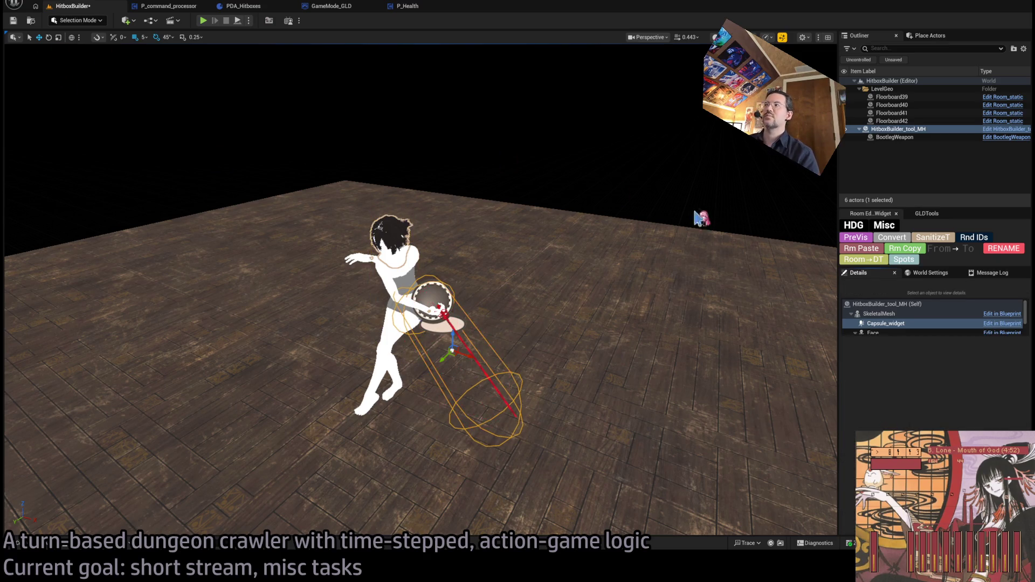
left_click(895, 305)
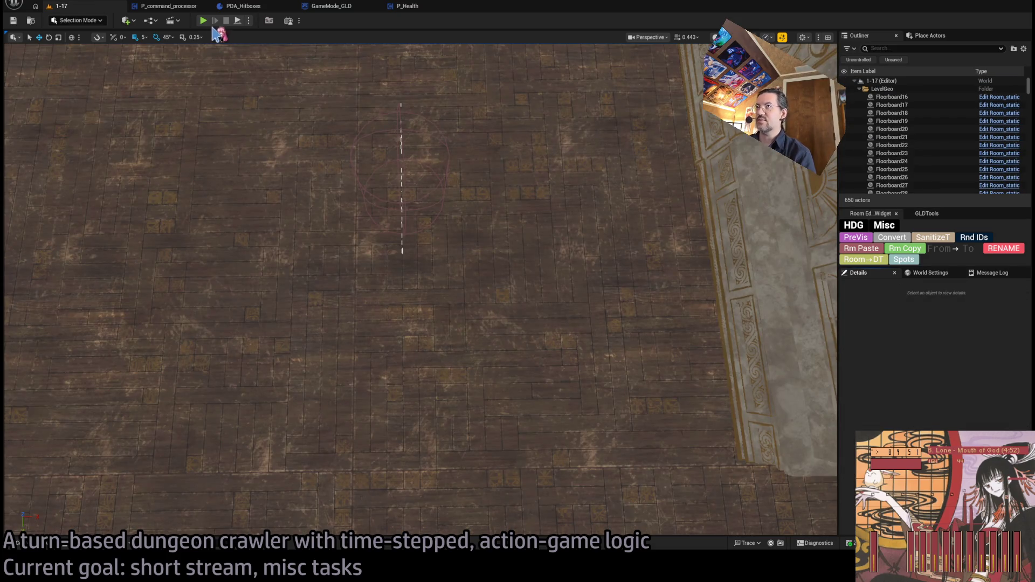
Step: Playtest level 1-17, landing a sword attack on the cat for 6 damage, then return to P_command_processor
left_click(204, 21)
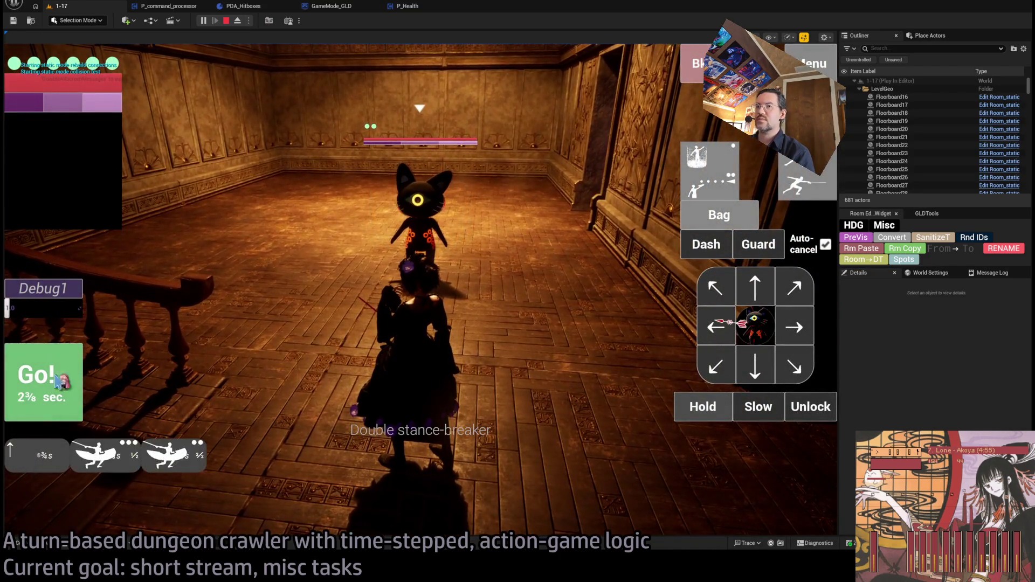
left_click(89, 370)
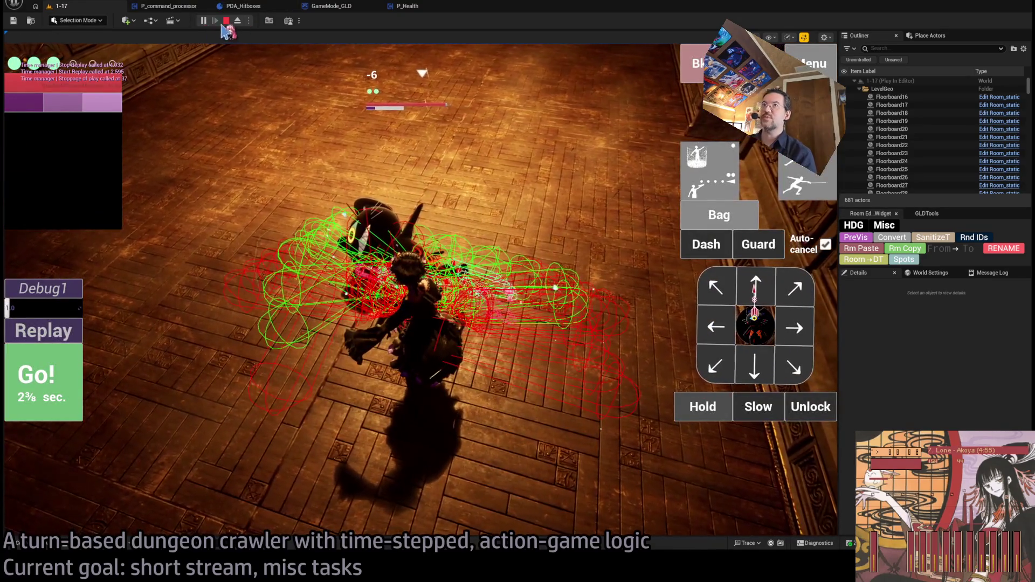
left_click(226, 21)
left_click(169, 6)
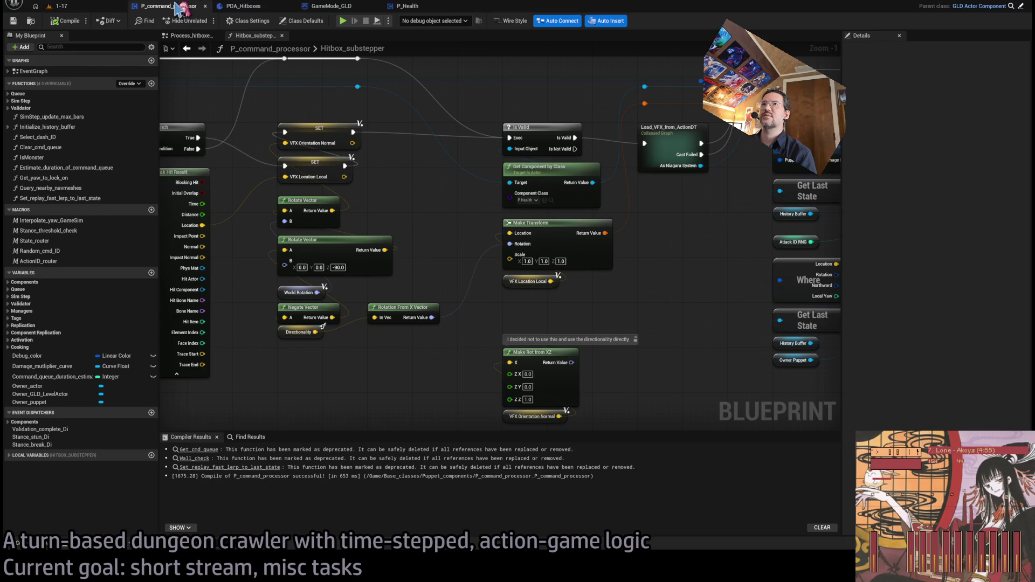
Step: Reword the Make Rot from XZ comment to mention hitbox directionality, then save P_command_processor
mouse_move(667, 328)
left_mouse_down()
mouse_move(651, 291)
mouse_move(573, 360)
mouse_move(615, 353)
left_mouse_up()
double_click(569, 303)
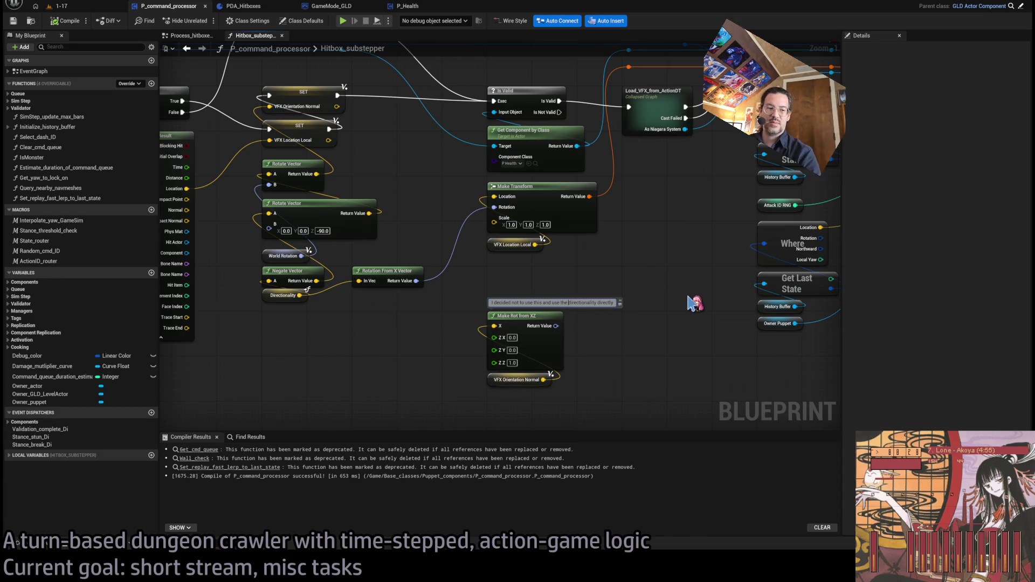
type("hitbox")
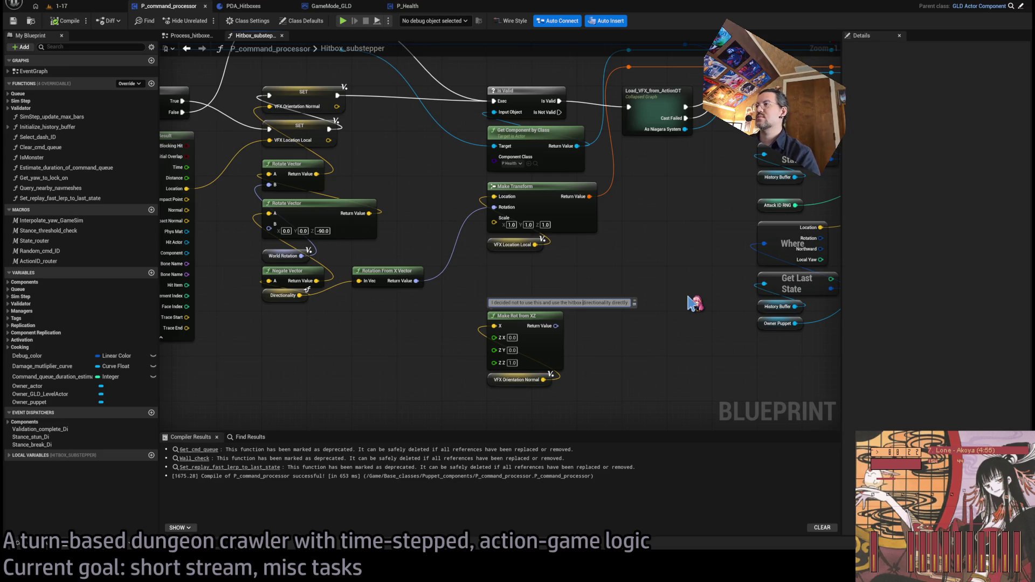
key("Return")
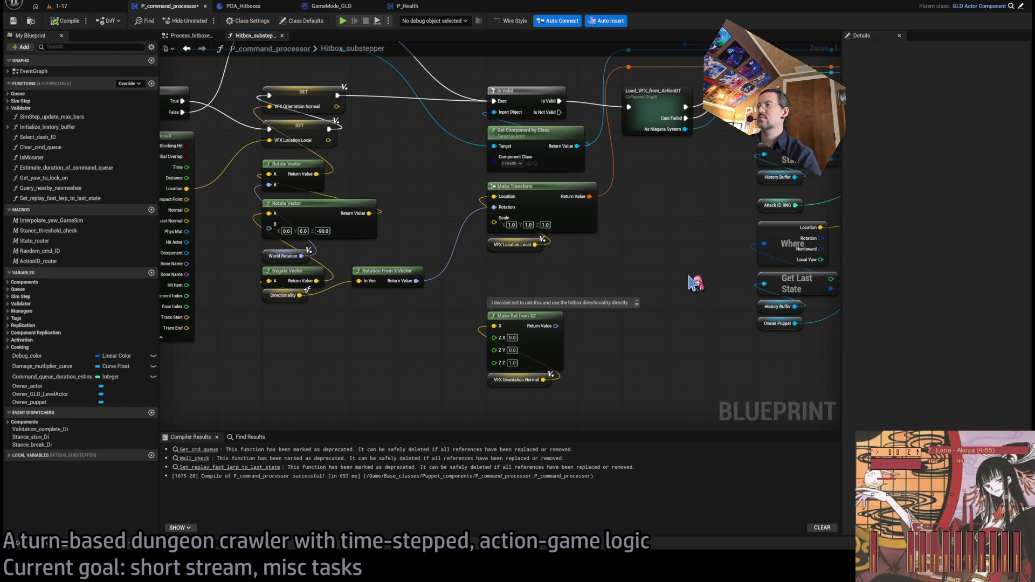
double_click(540, 303)
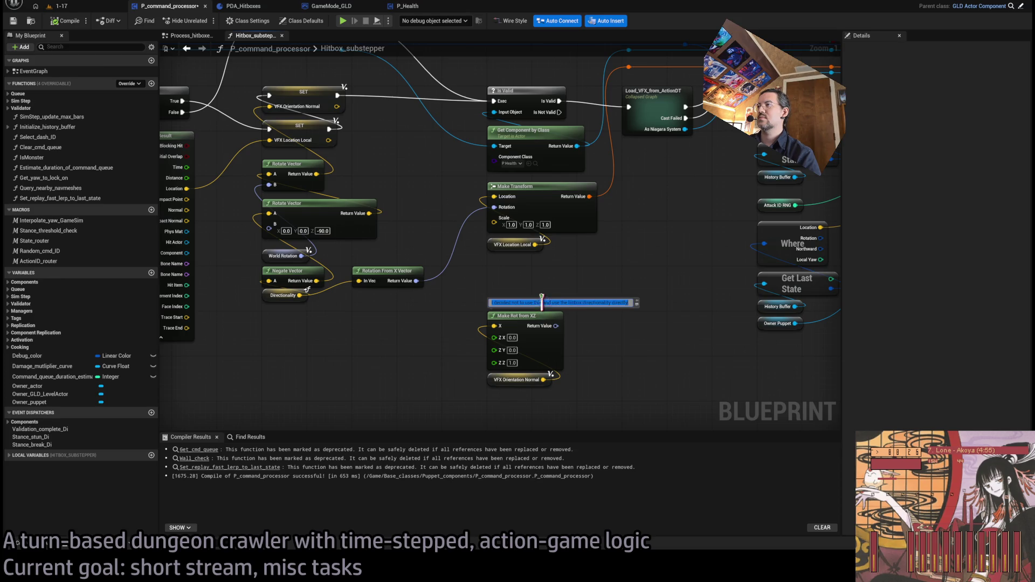
key("Return")
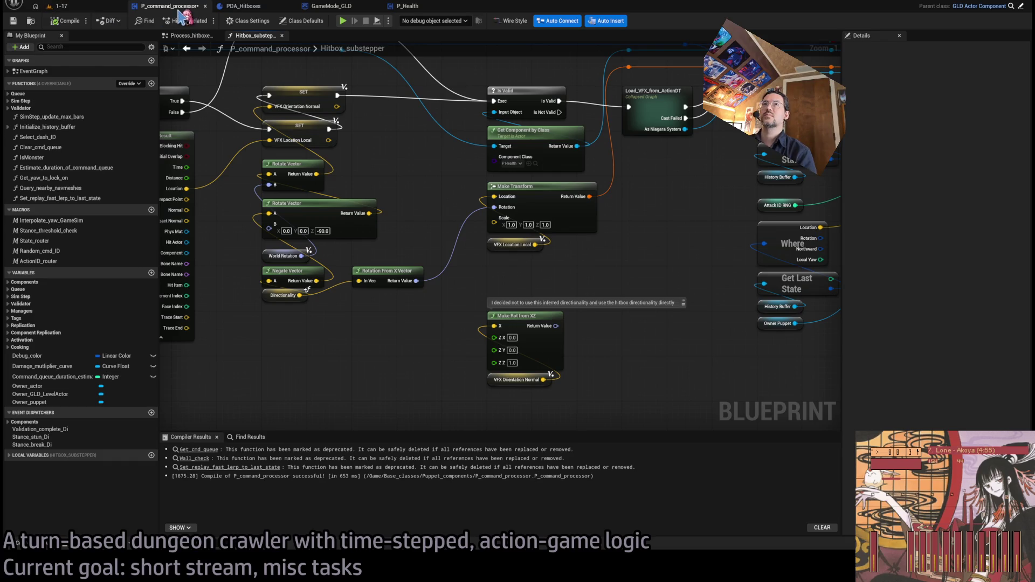
key("ctrl+s")
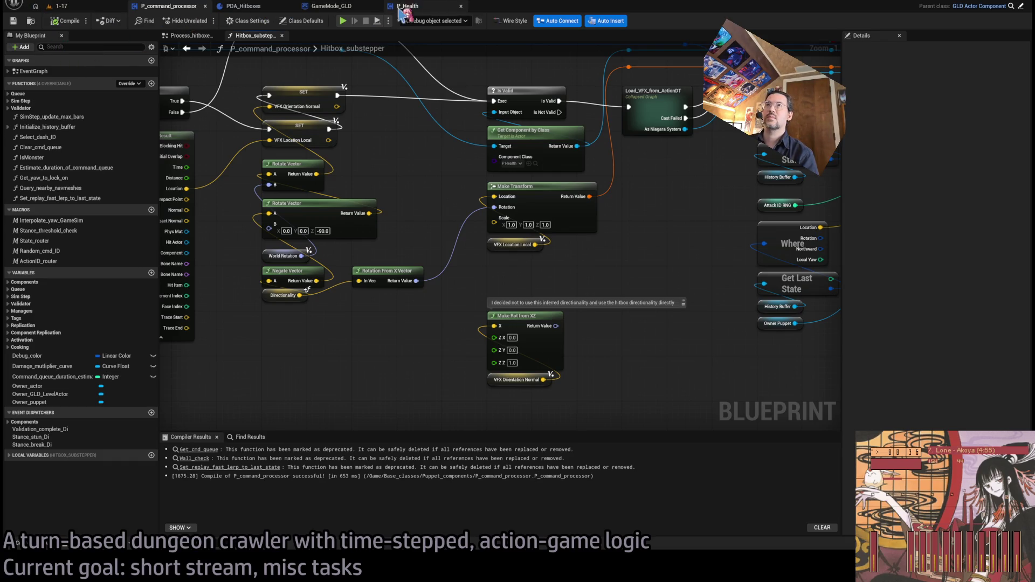
left_click(292, 6)
Step: Close the open blueprints and open GameMode_GLD through the Ctrl+P asset search
left_click(292, 5)
left_click(205, 5)
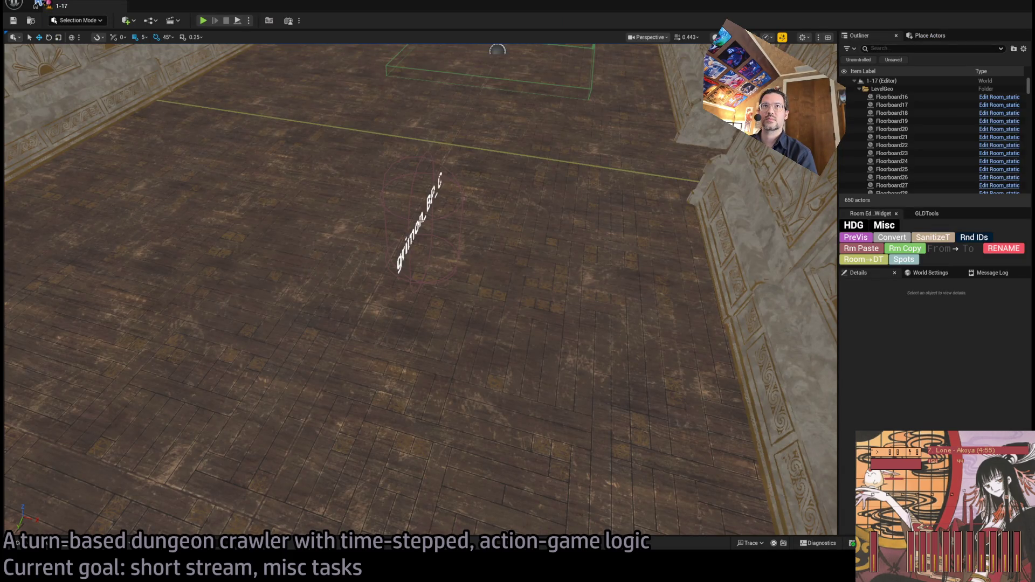
key("ctrl+p")
type("gamemo")
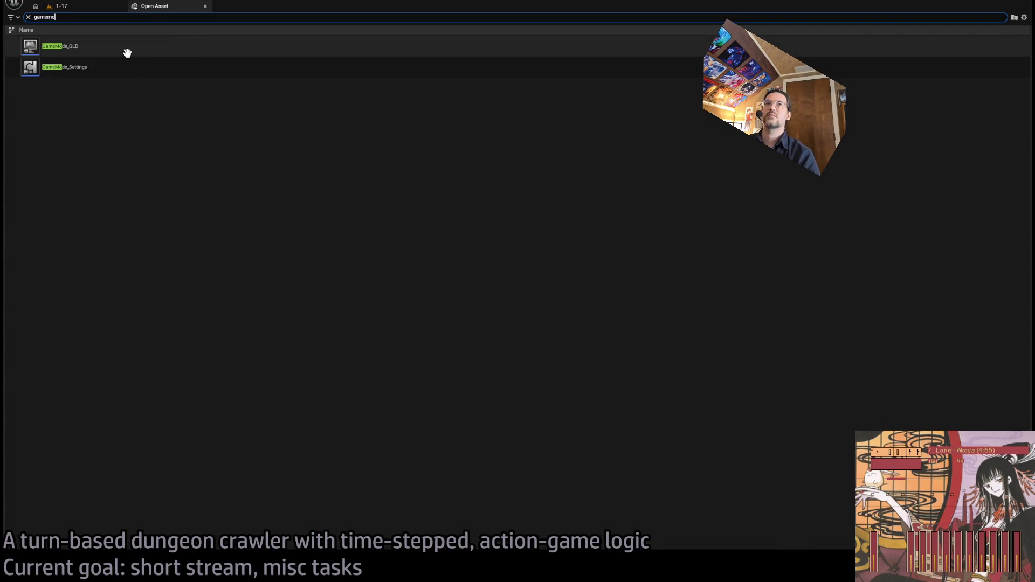
left_click(128, 53)
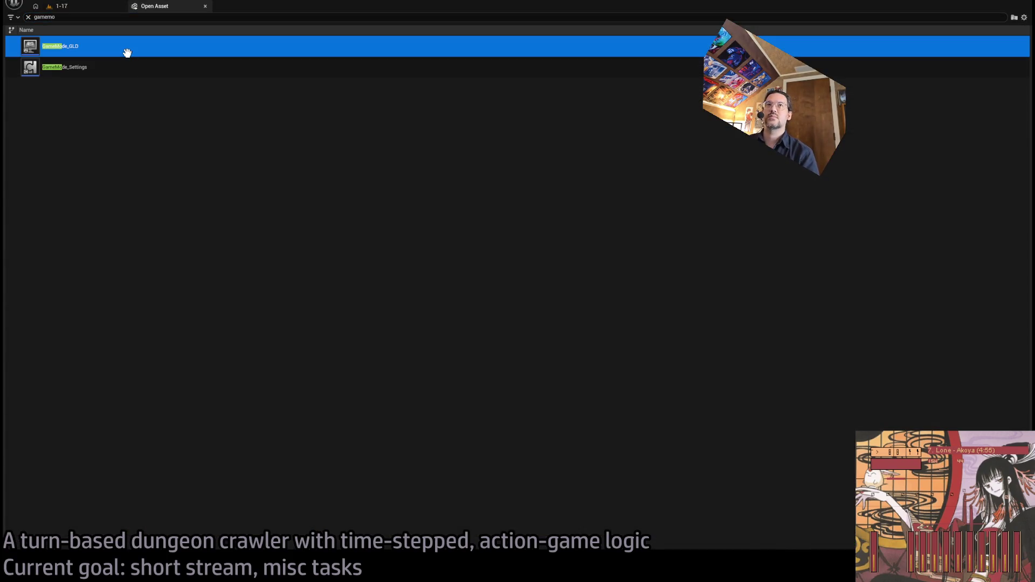
key("Return")
Step: Expand SpawnActor Humanoid's advanced debug pins in the EventGraph, then start playing level 1-17
scroll(485, 227, "down", 3)
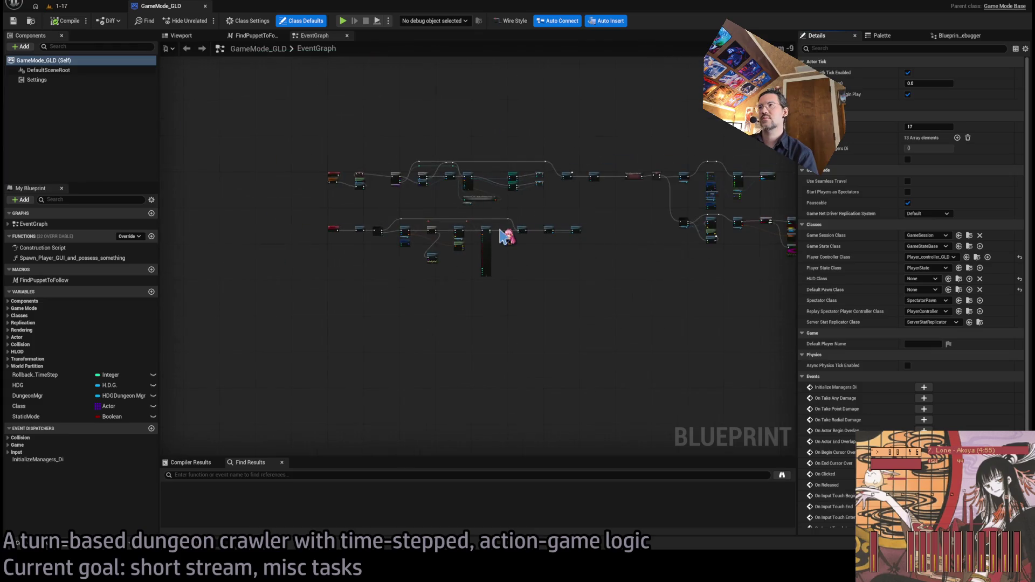
scroll(501, 236, "up", 4)
scroll(456, 277, "down", 2)
left_click_drag(456, 277, 404, 268)
scroll(618, 237, "up", 4)
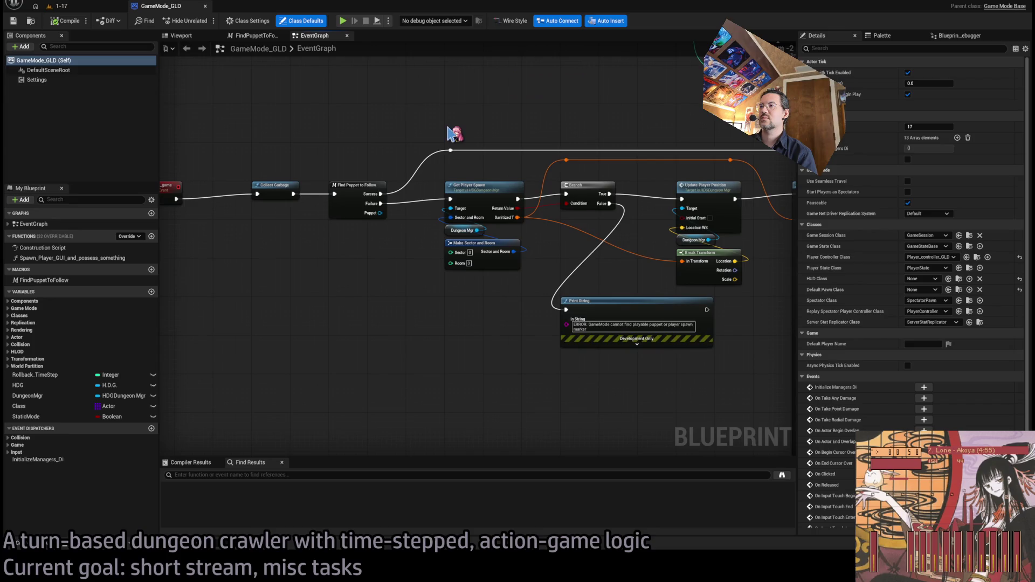
scroll(617, 233, "down", 2)
left_click_drag(617, 233, 356, 263)
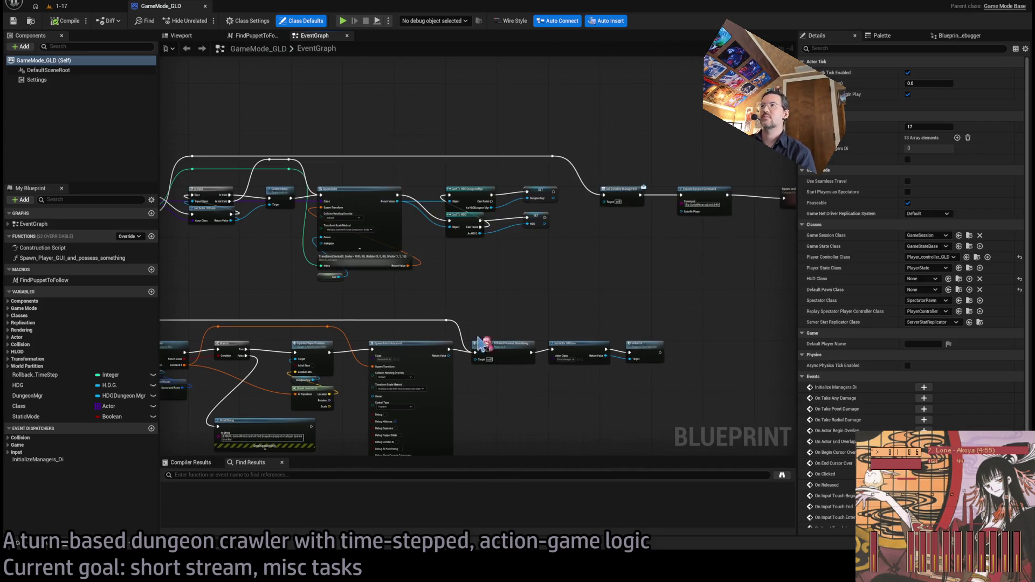
scroll(617, 247, "down", 4)
scroll(513, 274, "up", 4)
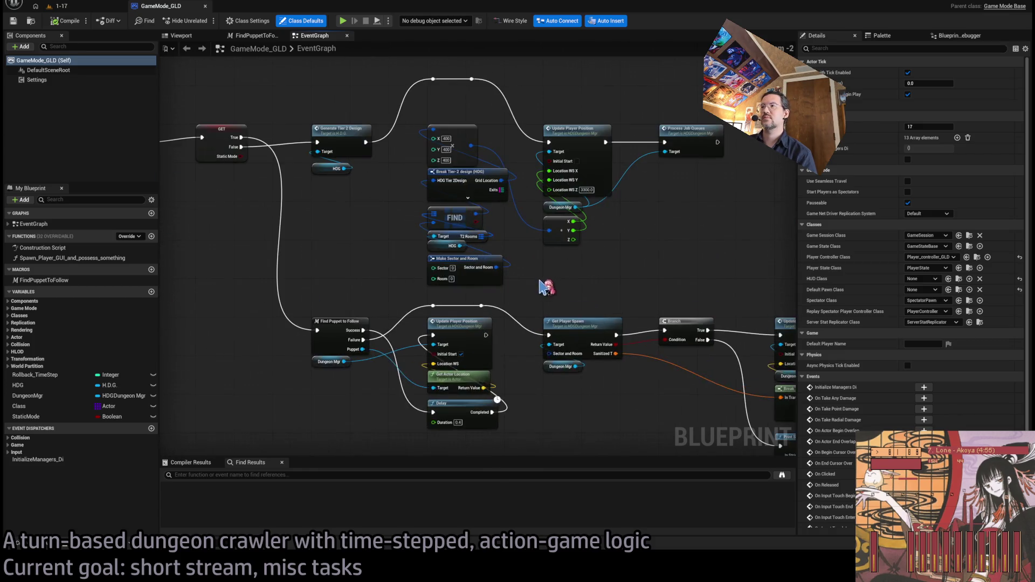
left_click_drag(617, 250, 478, 246)
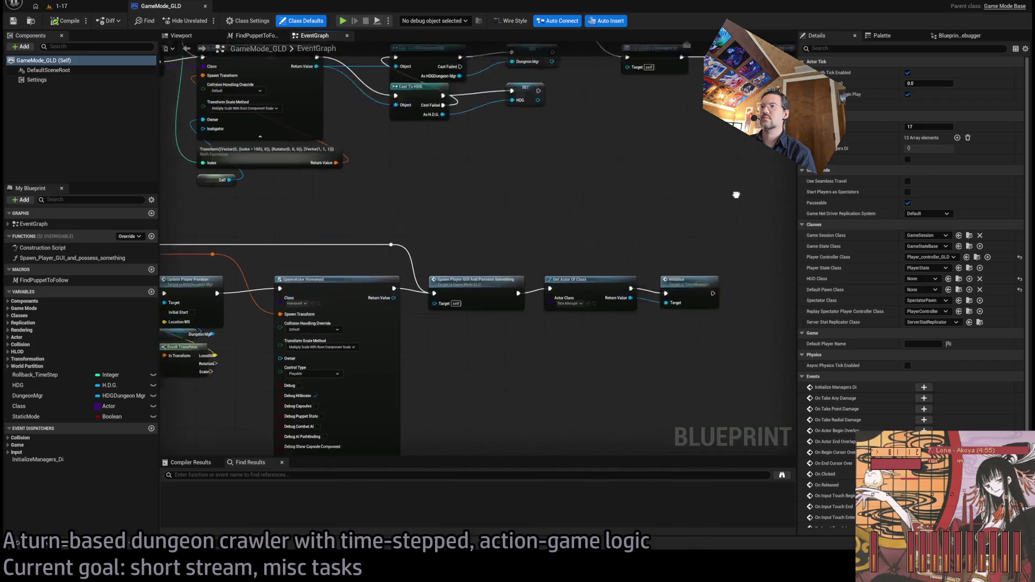
scroll(619, 208, "up", 2)
left_click(565, 307)
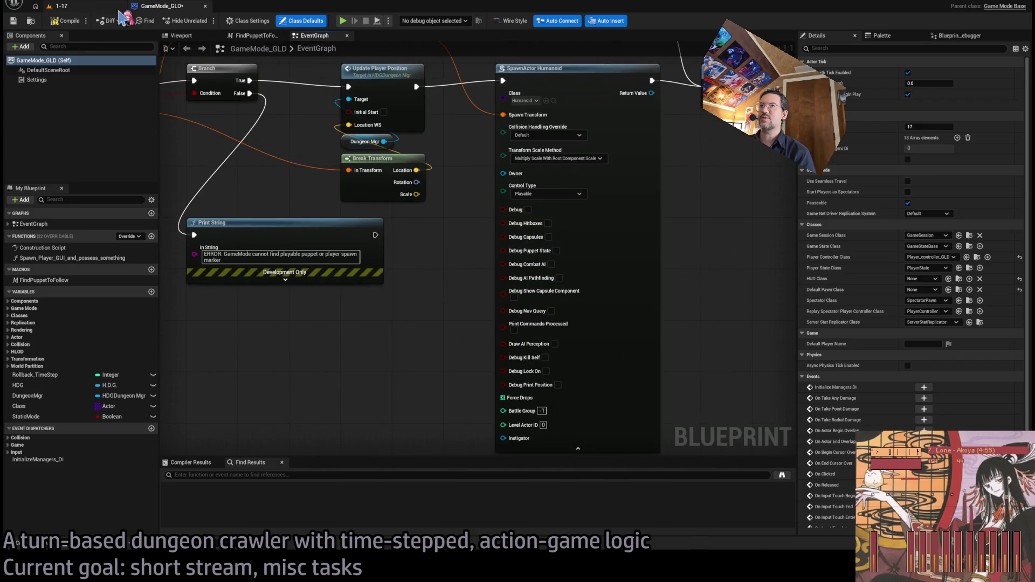
left_click(102, 10)
left_click(204, 21)
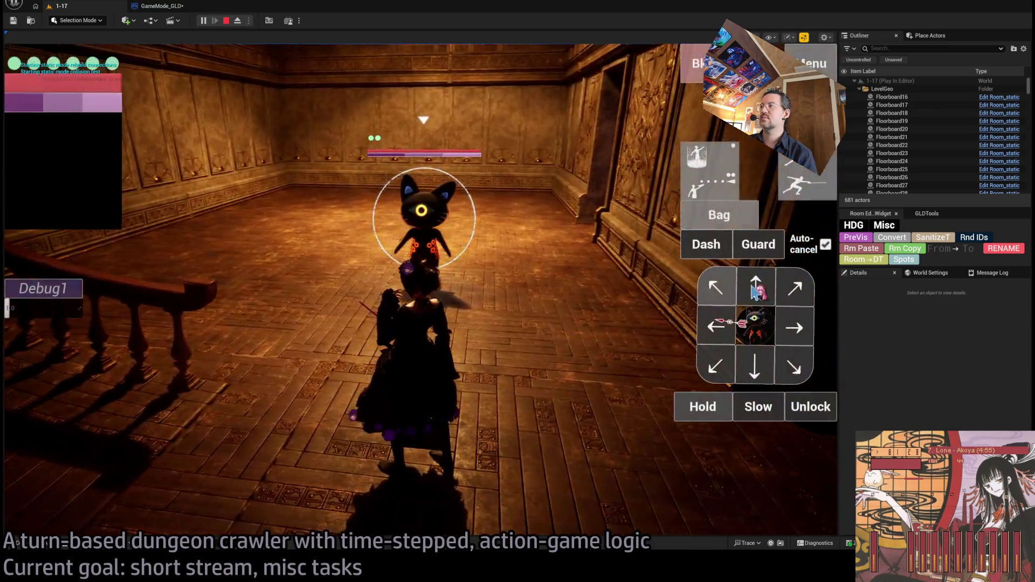
Step: Queue a forward step, stance-breaker, four-hit light combo and projectile attack, then run the turn
left_click(755, 289)
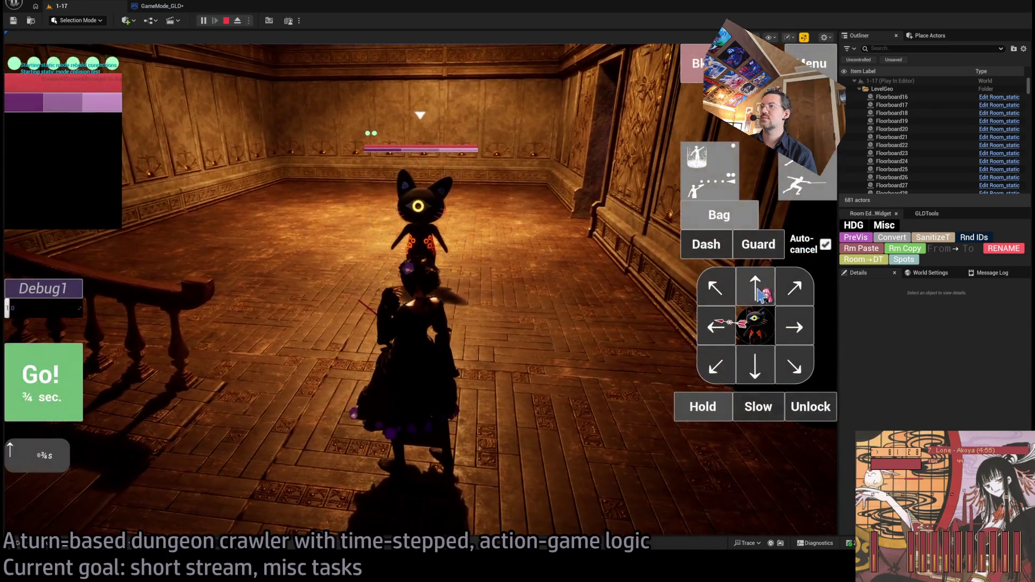
left_click(755, 288)
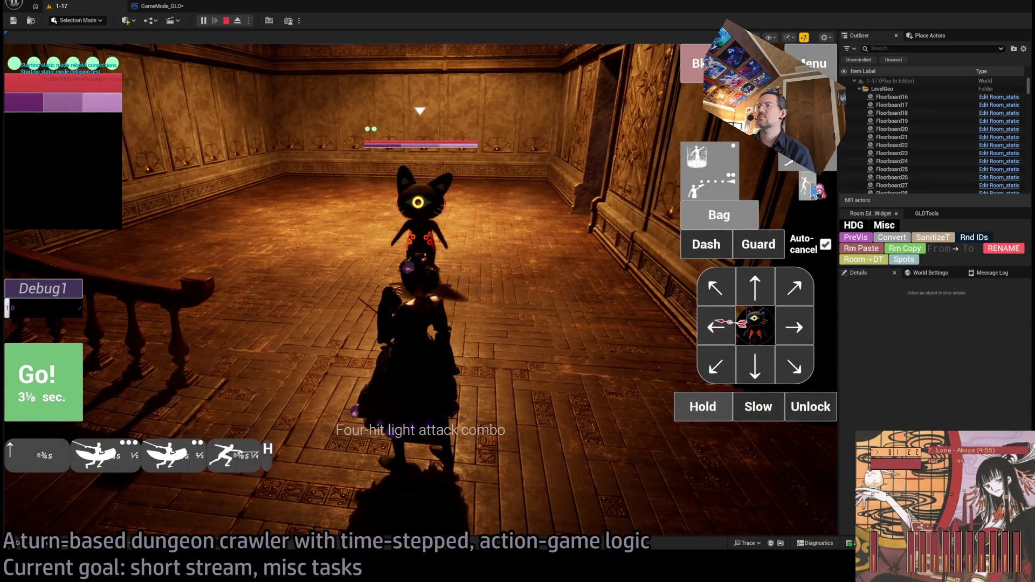
left_click(755, 289)
left_click(755, 289)
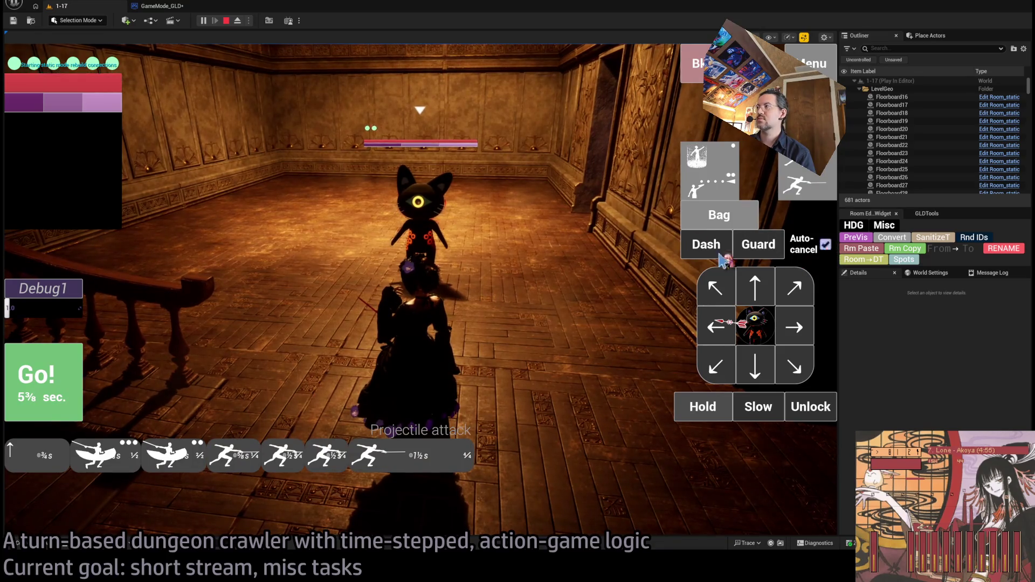
left_click(59, 372)
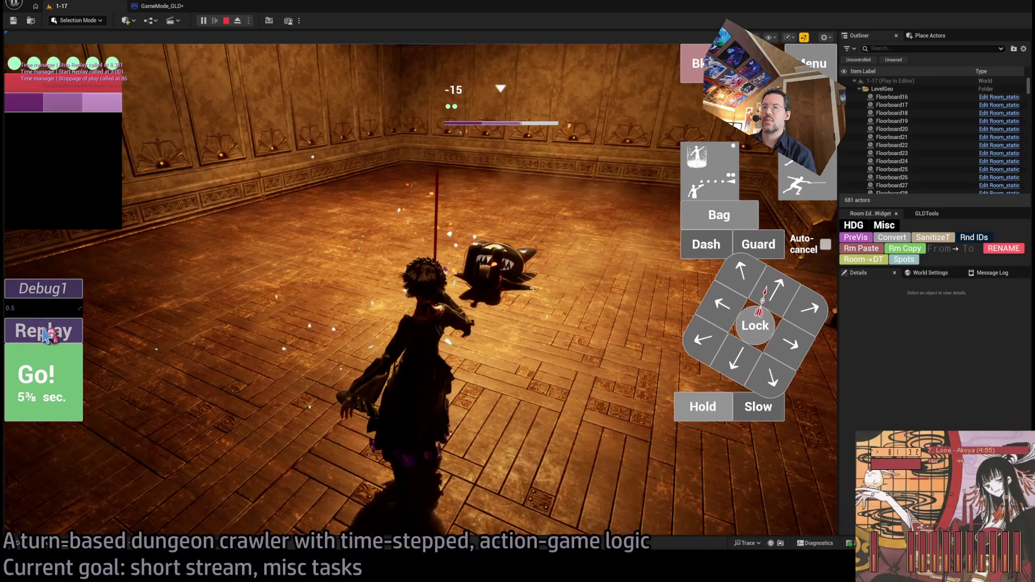
Step: Replay the last turn several times to rewatch the attacks
left_click(46, 335)
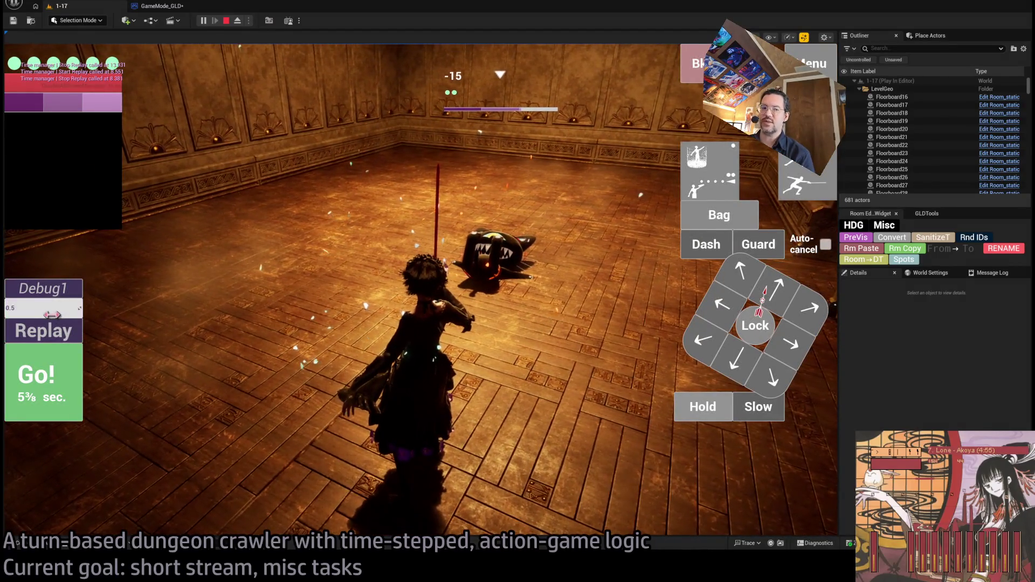
left_click(50, 336)
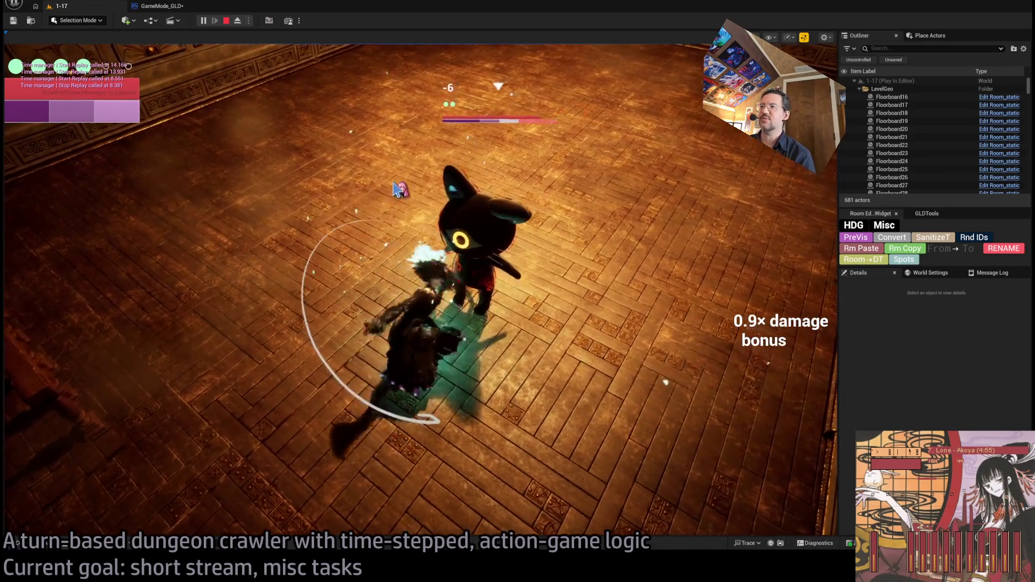
left_click(455, 350)
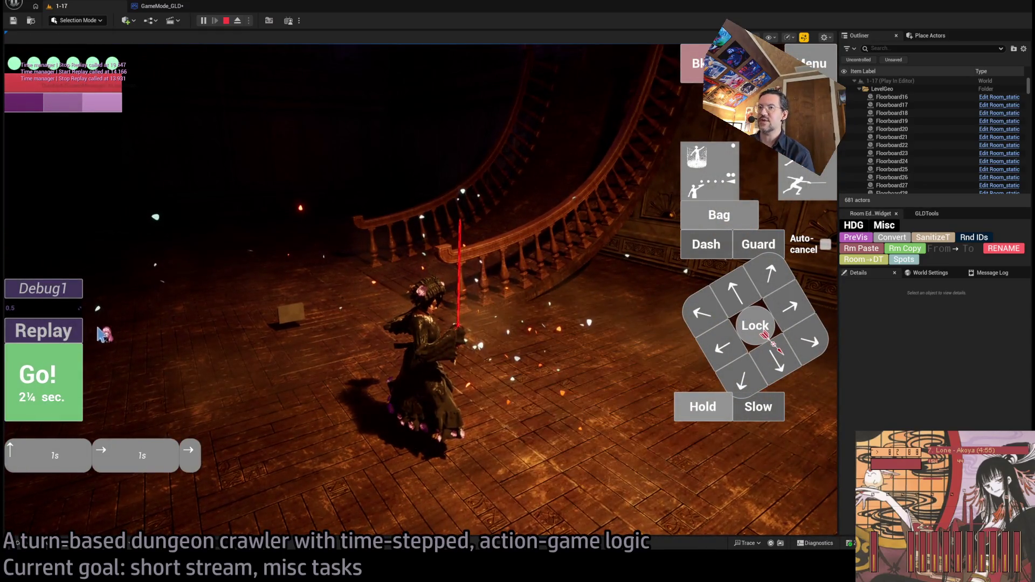
left_click(60, 380)
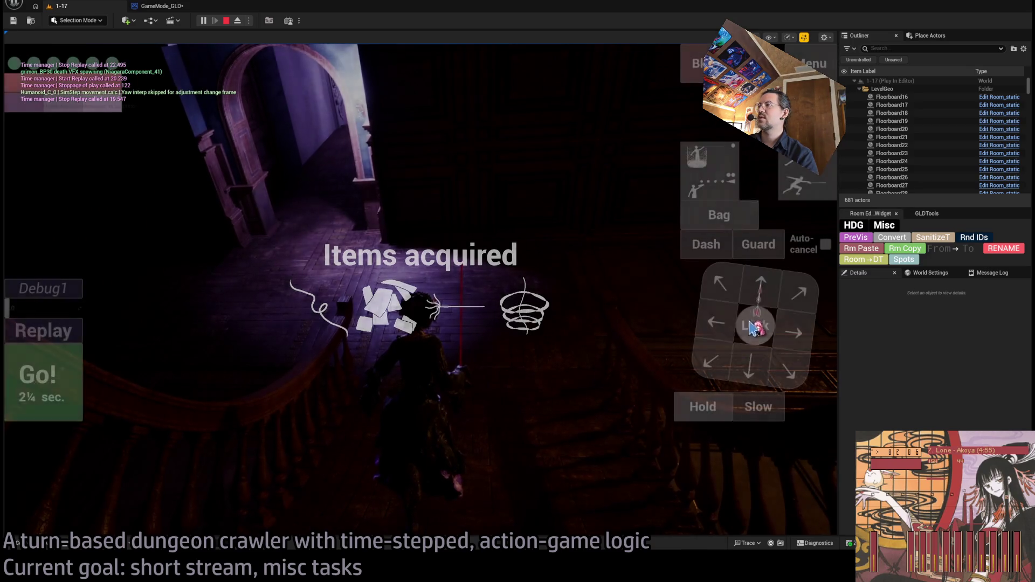
Step: Use the silver thread item, then queue a stance-breaker and lunge attack and run them
left_click(702, 215)
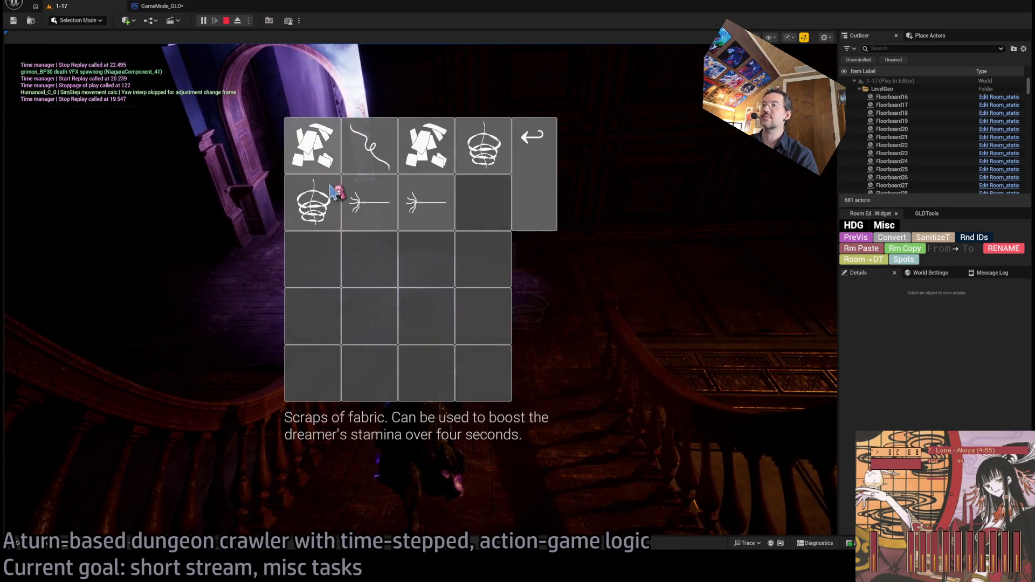
left_click(311, 216)
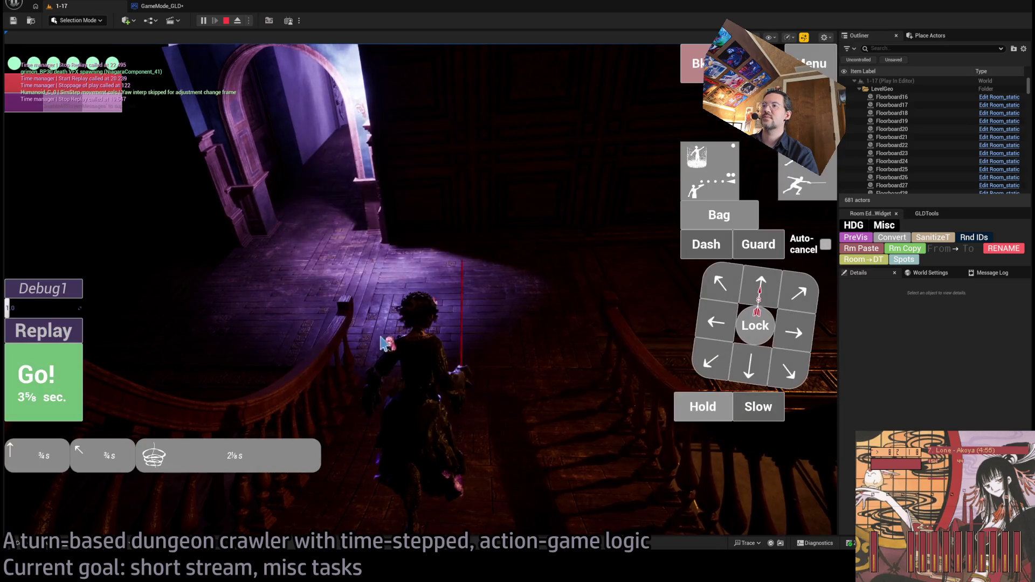
left_click(65, 393)
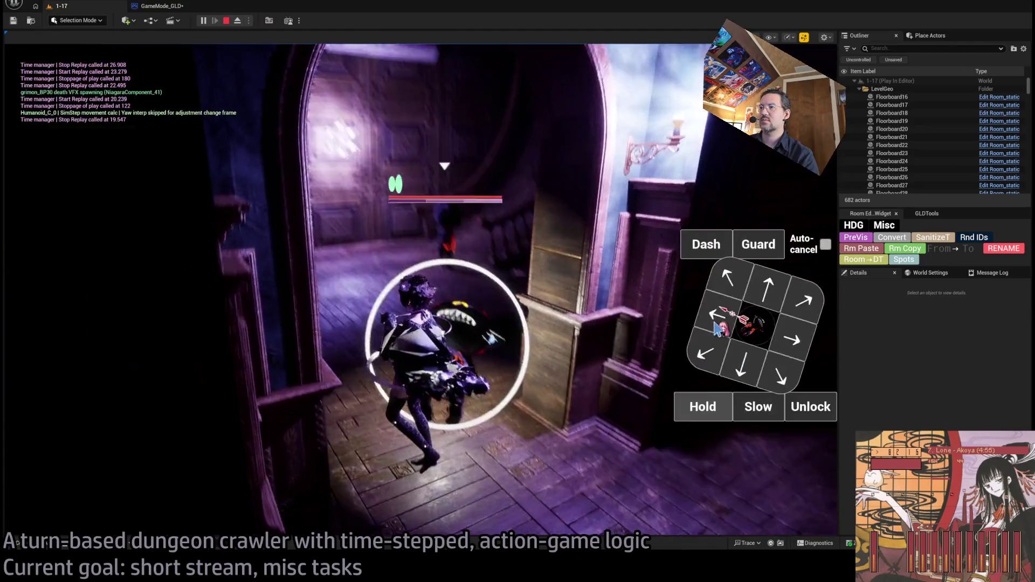
left_click(717, 329)
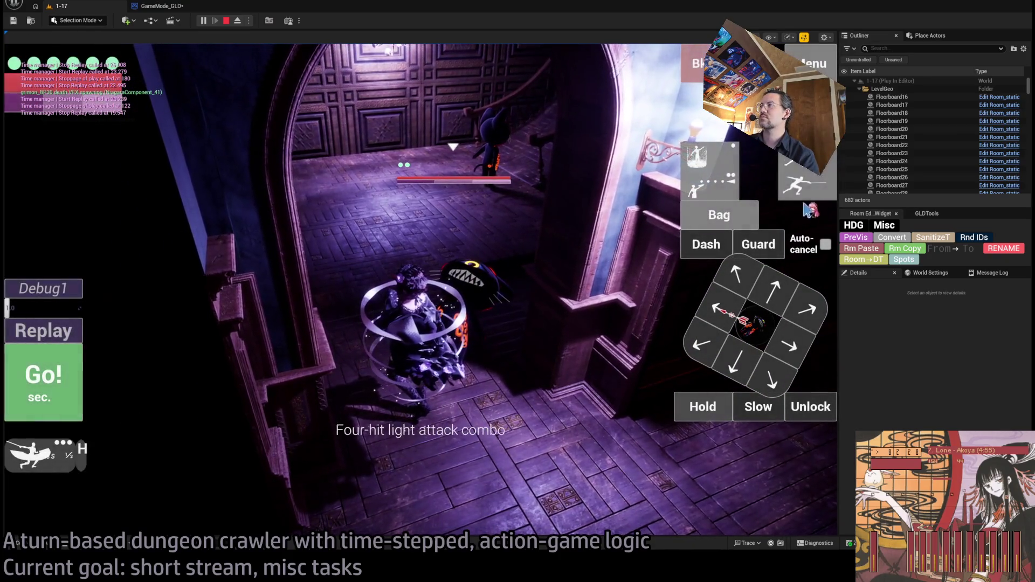
left_click(797, 192)
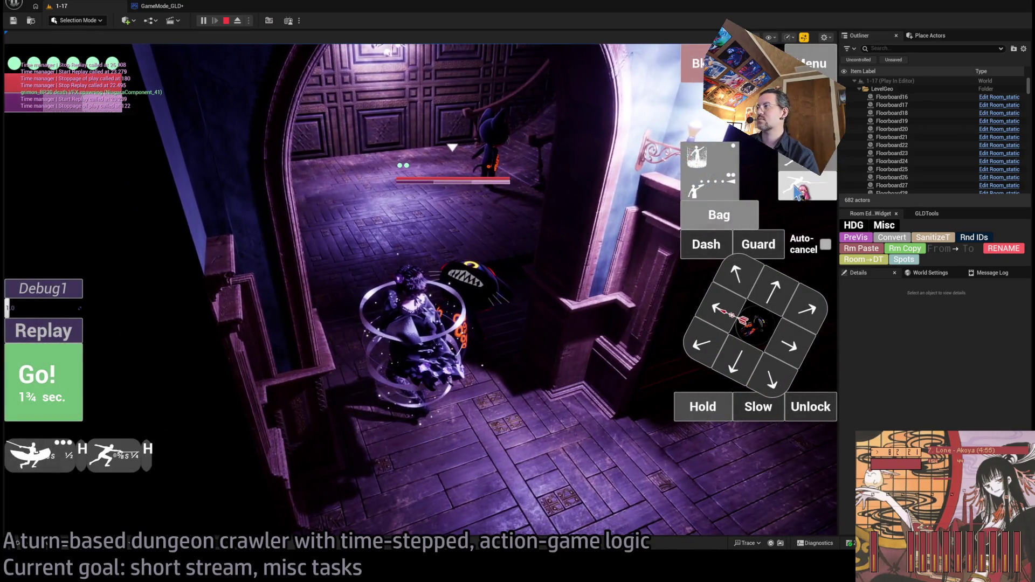
left_click(55, 387)
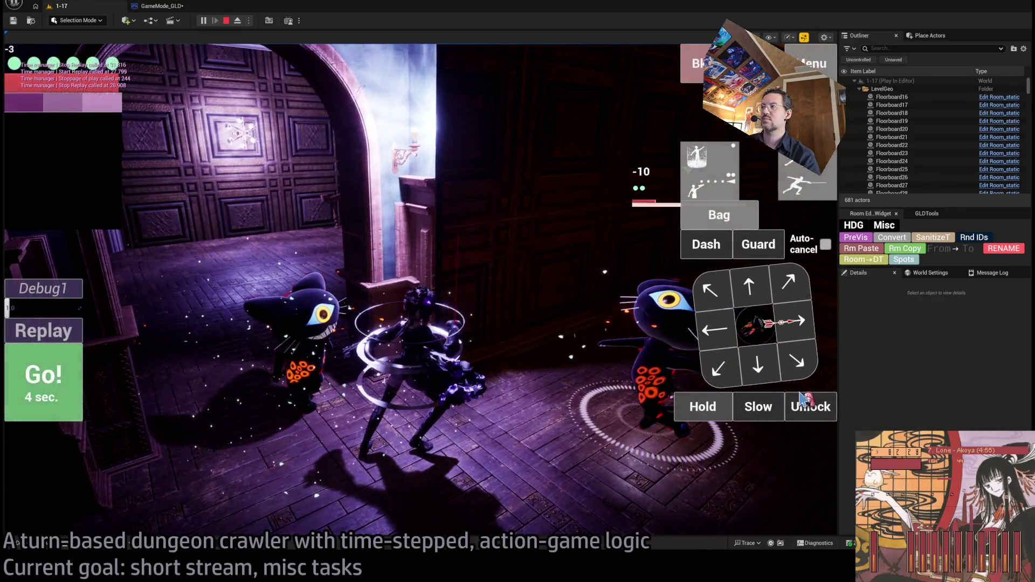
Step: Release the lock, target the nearby enemy with four-hit, lunge, projectile and two-hit combos, and dismiss the items notice
left_click(799, 406)
left_click(821, 404)
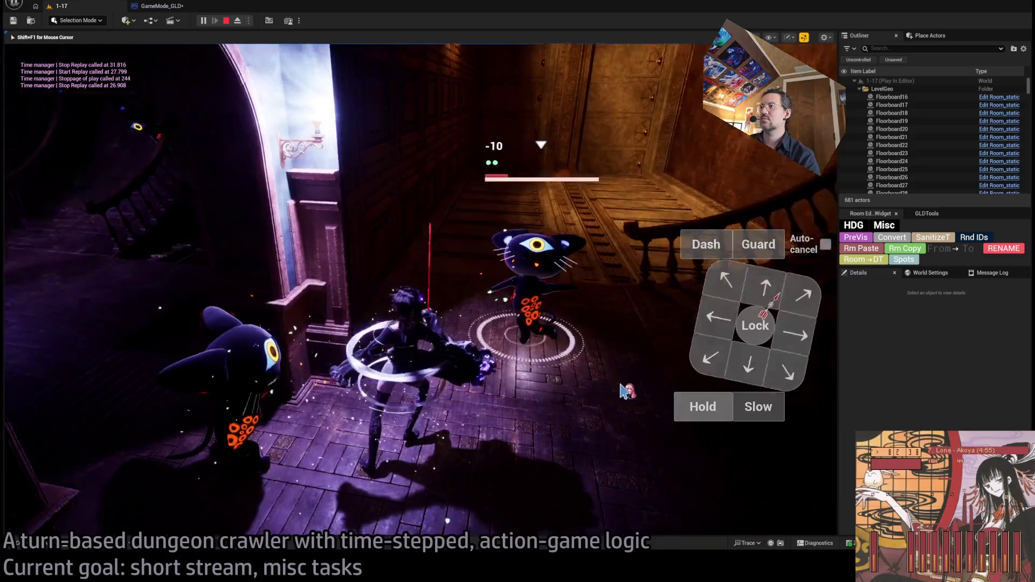
left_click(81, 384)
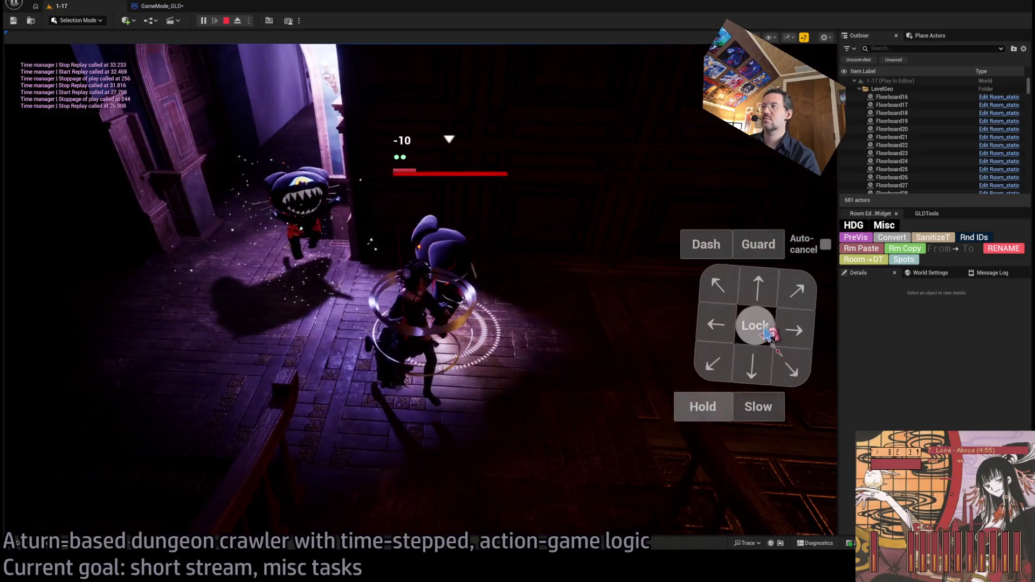
left_click(766, 334)
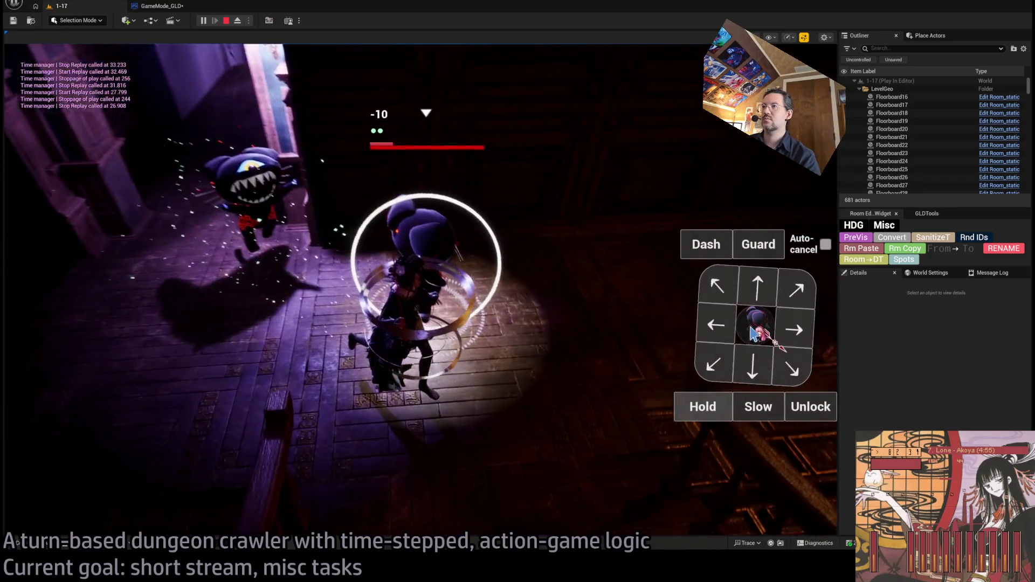
left_click(803, 195)
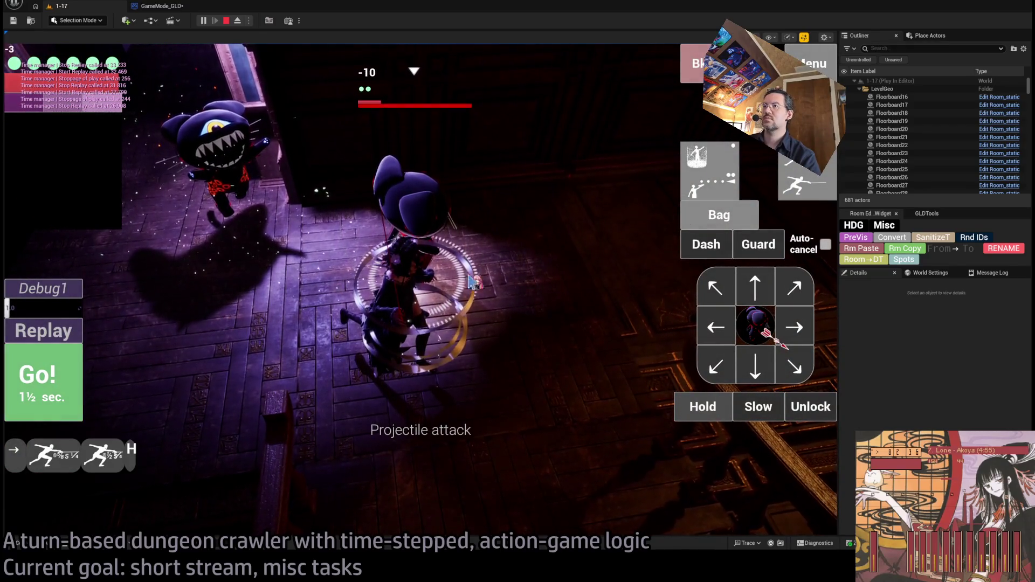
left_click(418, 280)
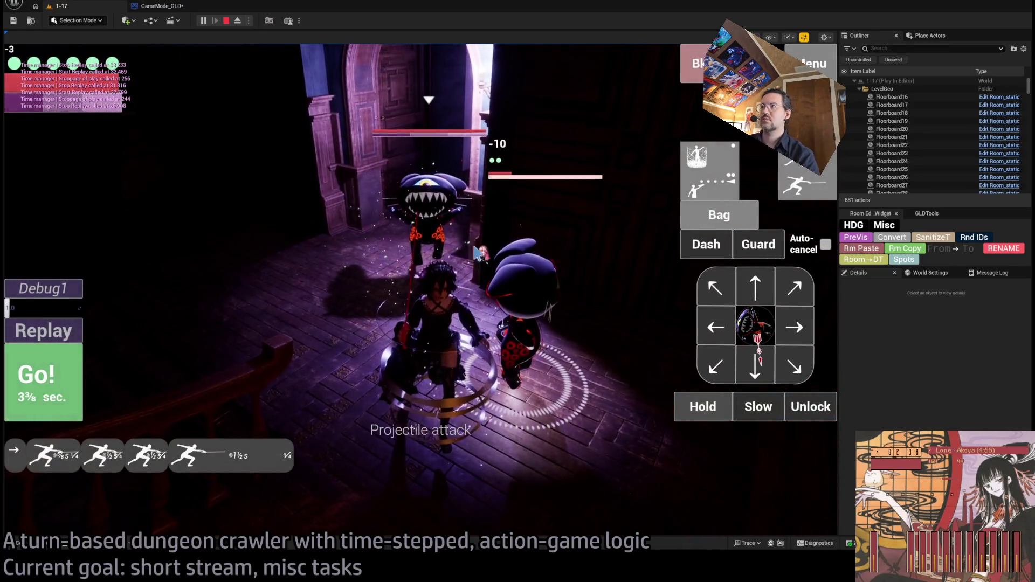
left_click(368, 332)
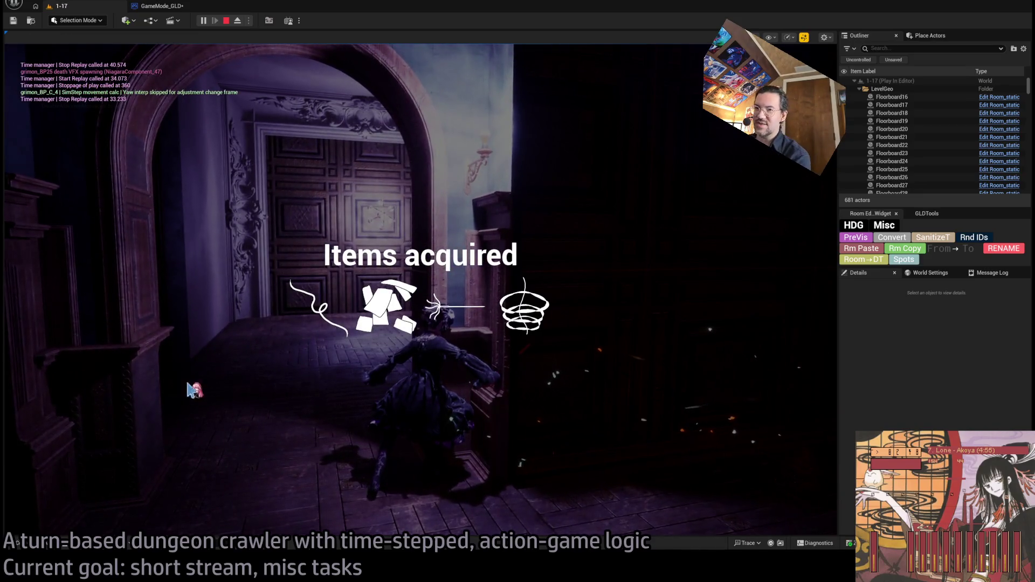
left_click(76, 378)
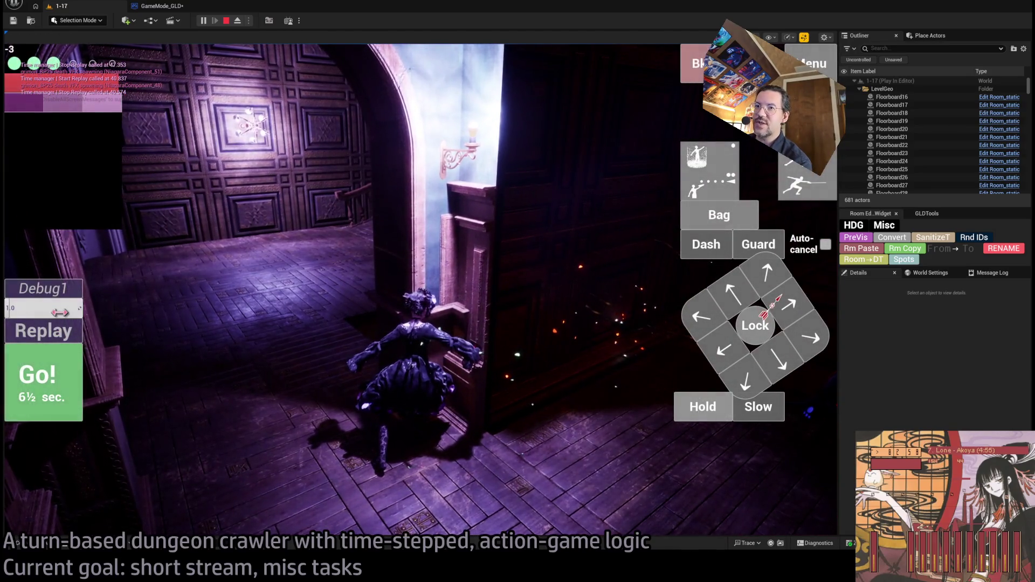
Step: Replay the last combat turn, then release input focus and stop the play session
left_click(74, 334)
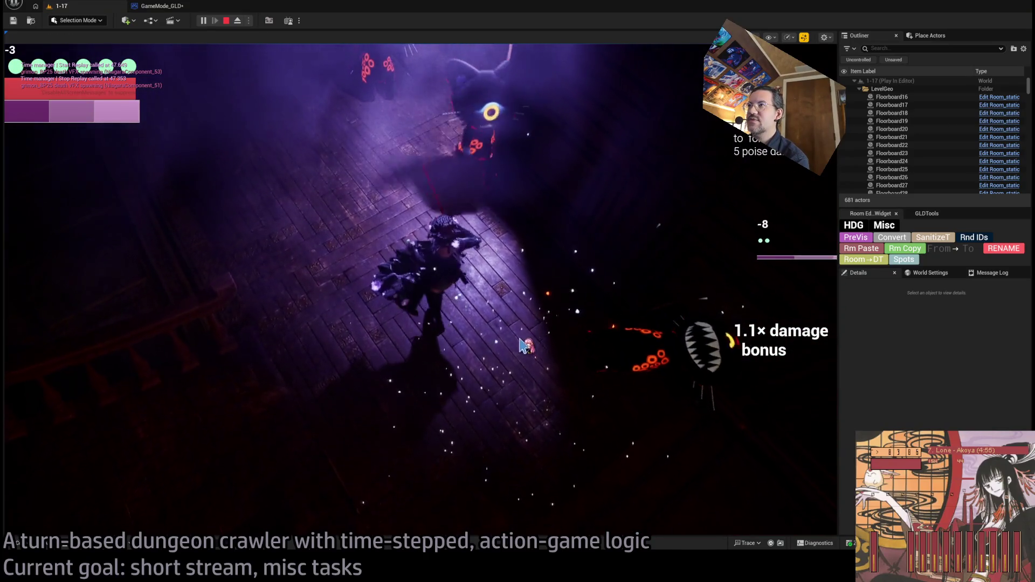
left_click(534, 334)
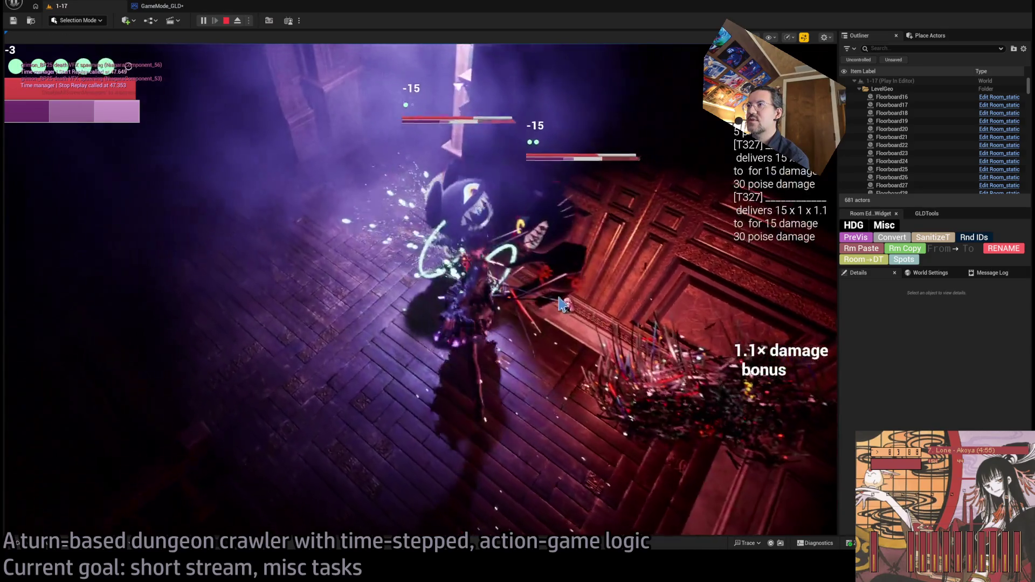
key("shift+F1")
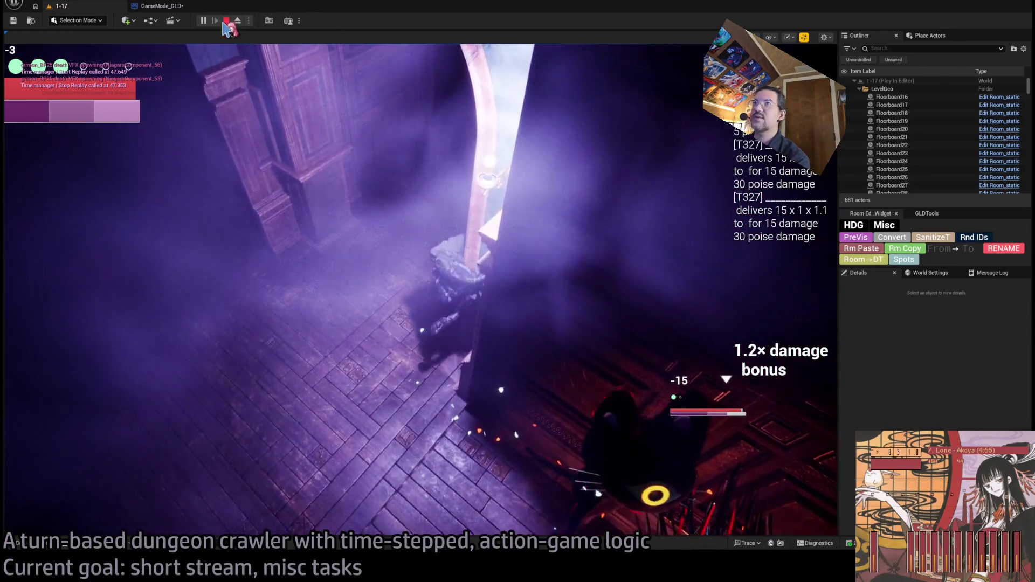
left_click(226, 21)
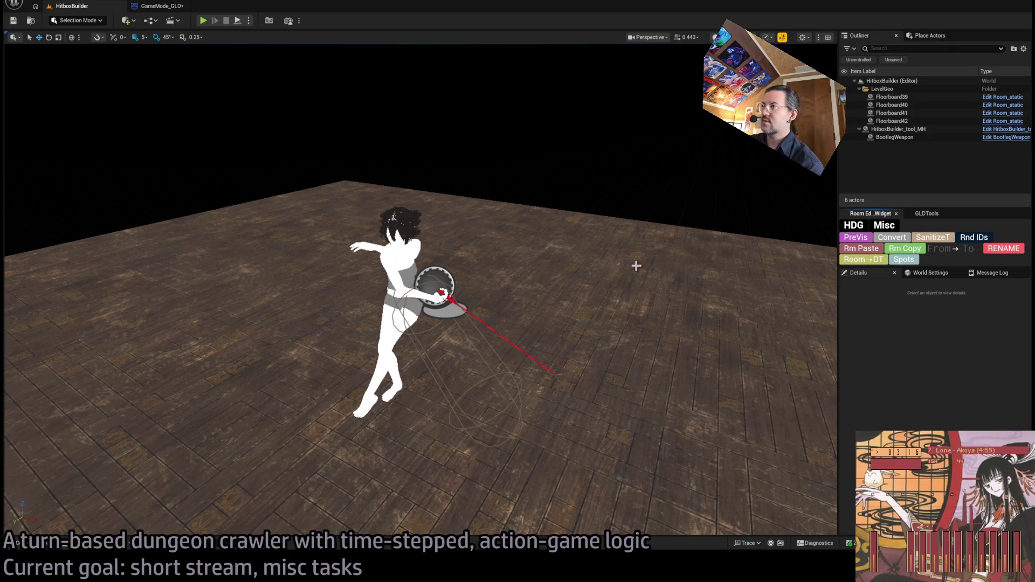
Step: Orbit around HitboxBuilder_tool_MH to watch its sword-swing hitbox traces, then stop and play level 1-17
left_click(434, 268)
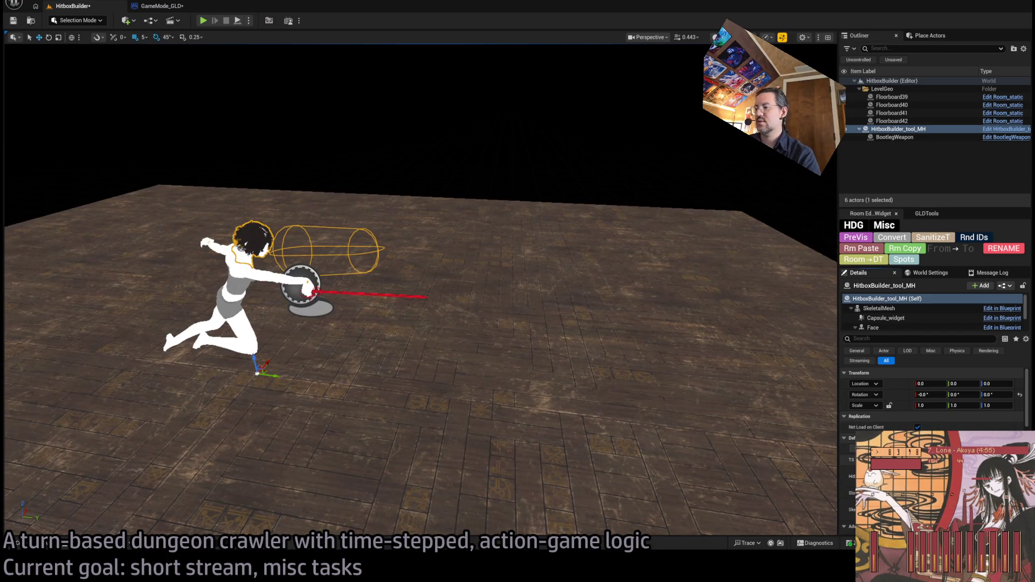
left_click_drag(825, 429, 839, 423)
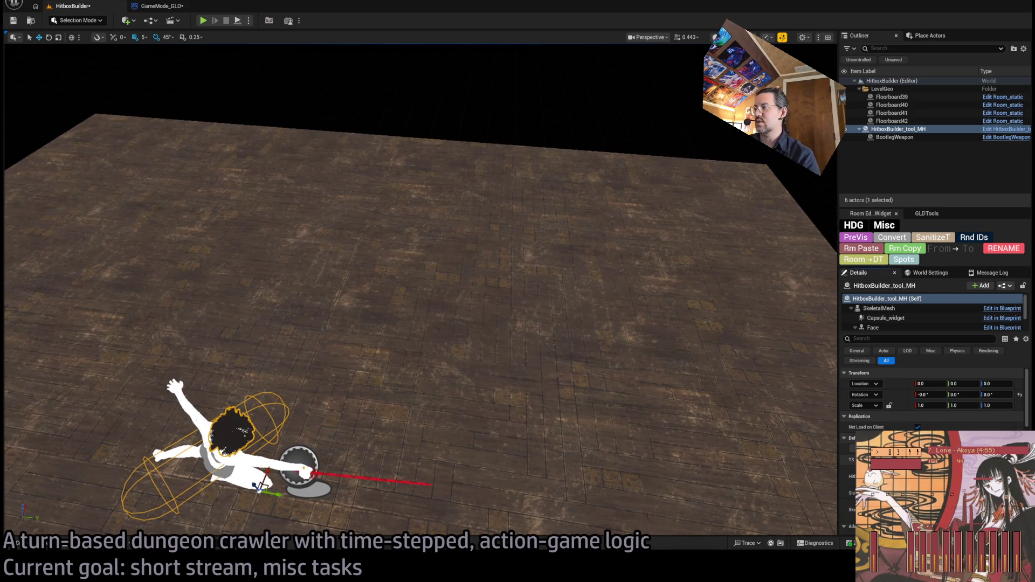
left_click_drag(839, 423, 655, 422)
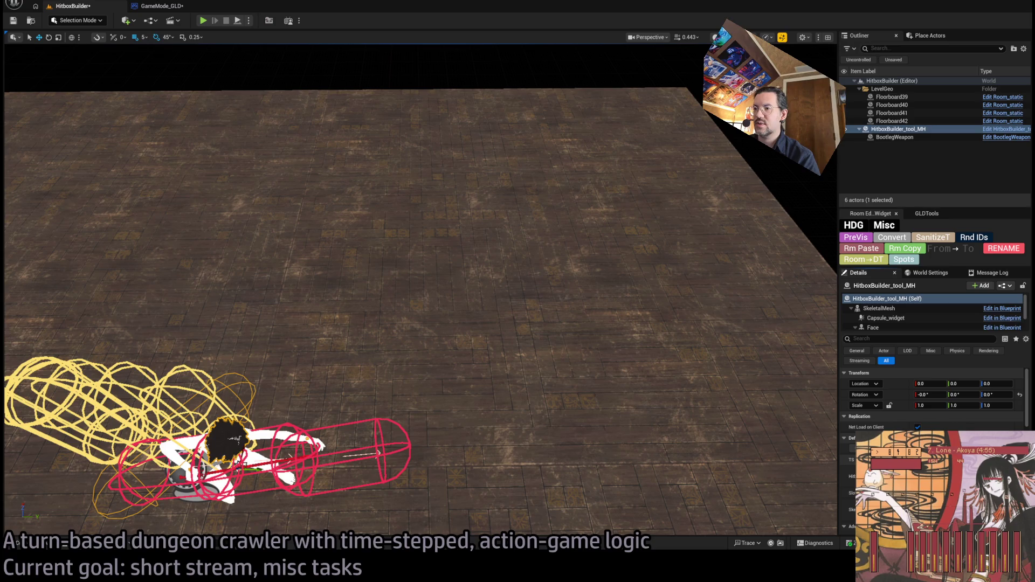
left_click(225, 22)
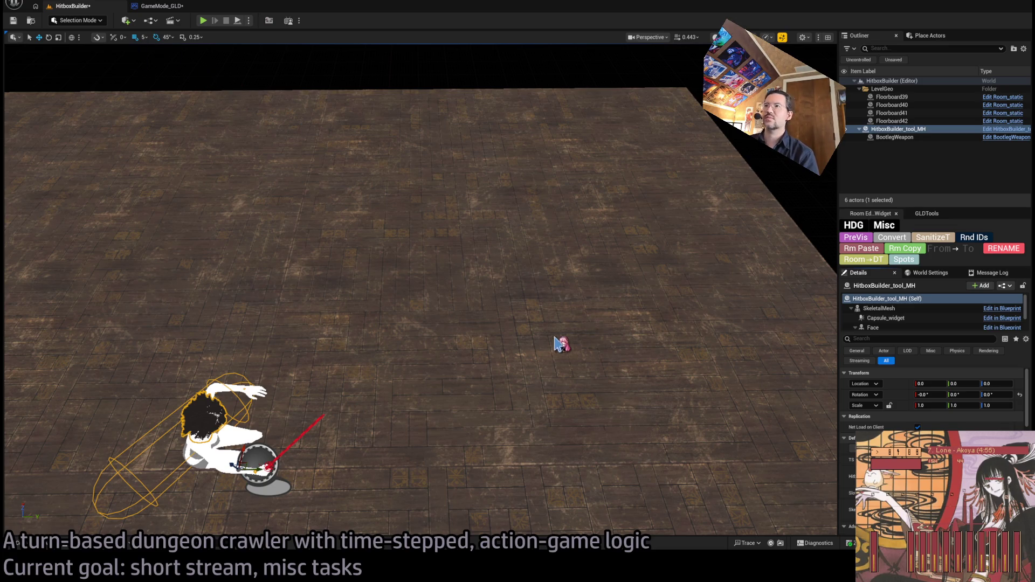
key("Escape")
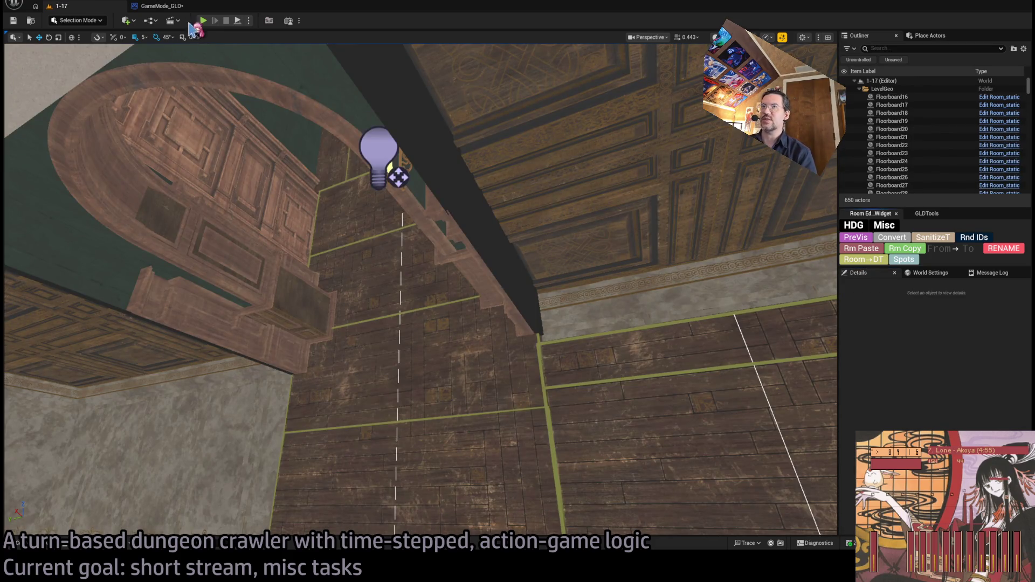
left_click(203, 20)
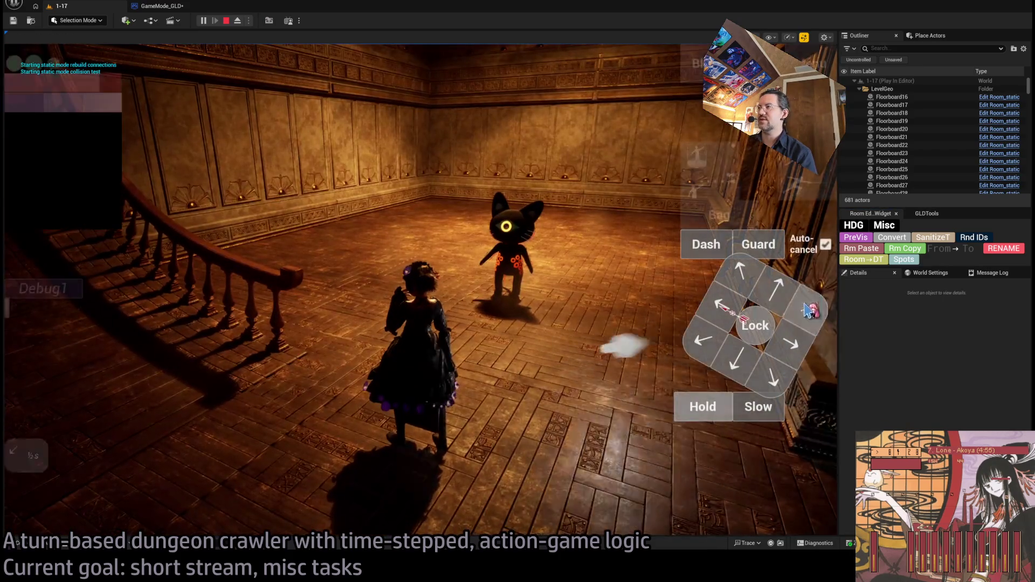
Step: Play three attack turns against the cat enemy with one forward step, then end play with Esc
left_click(62, 386)
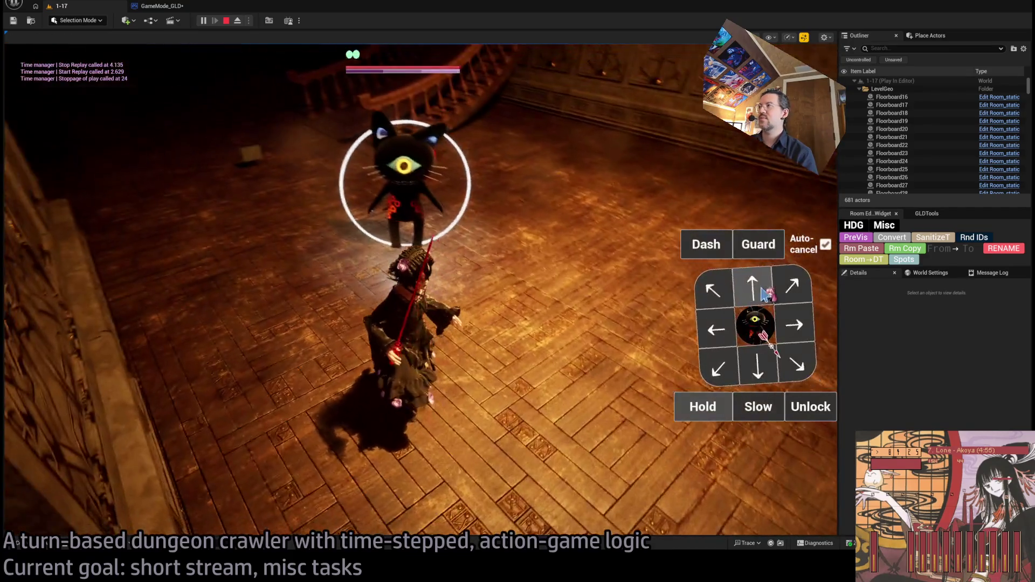
left_click(765, 294)
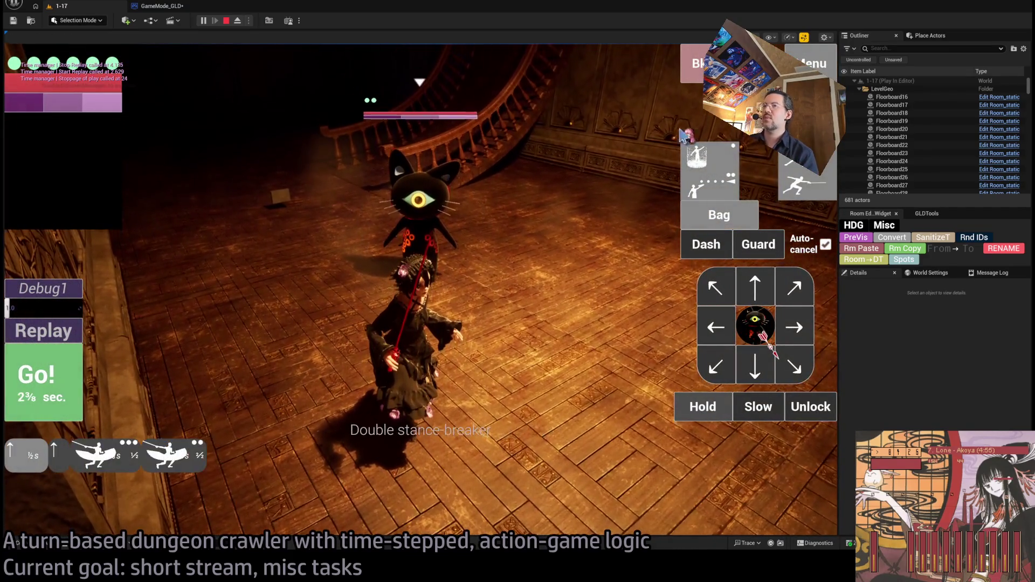
left_click(65, 378)
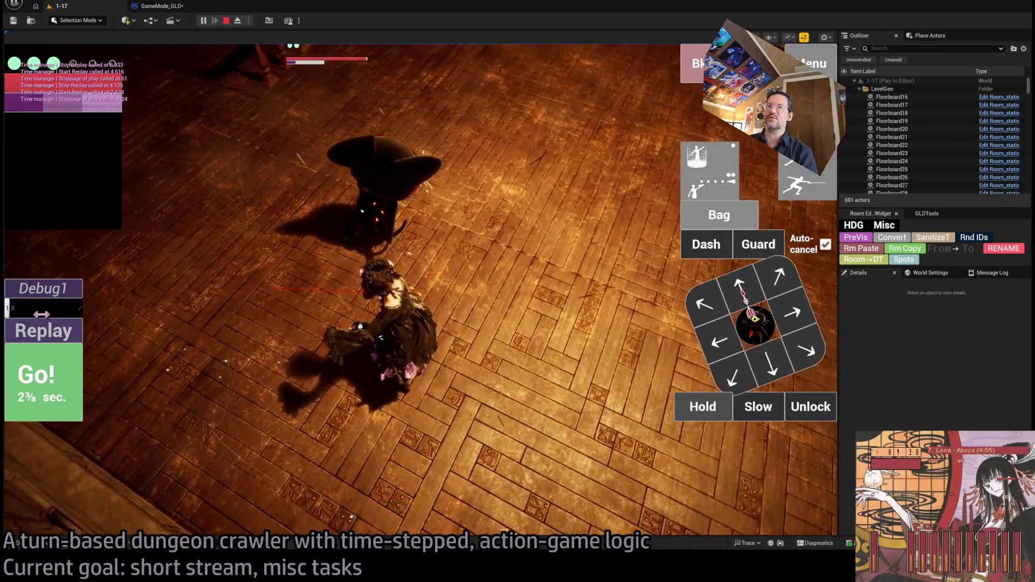
left_click(38, 375)
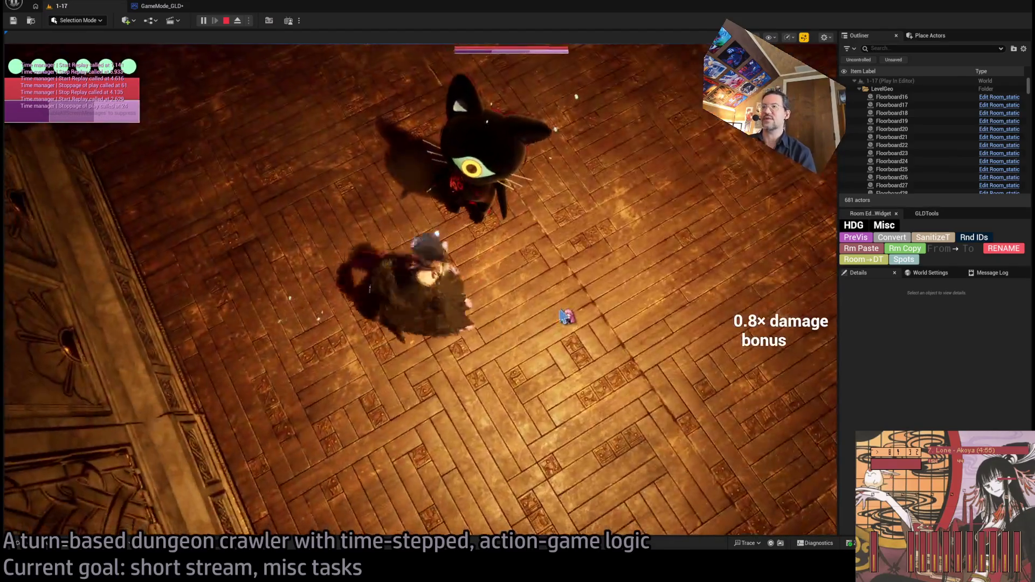
key("Escape")
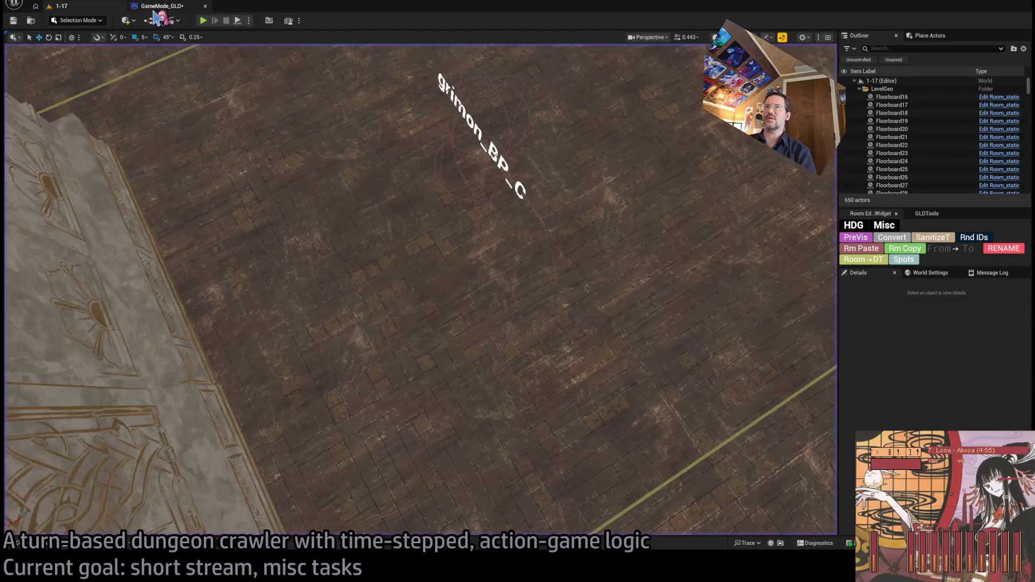
Step: Look over the left side of GameMode_GLD's event graph, then open the Ctrl+P Open Asset search
left_click(155, 8)
scroll(396, 298, "down", 5)
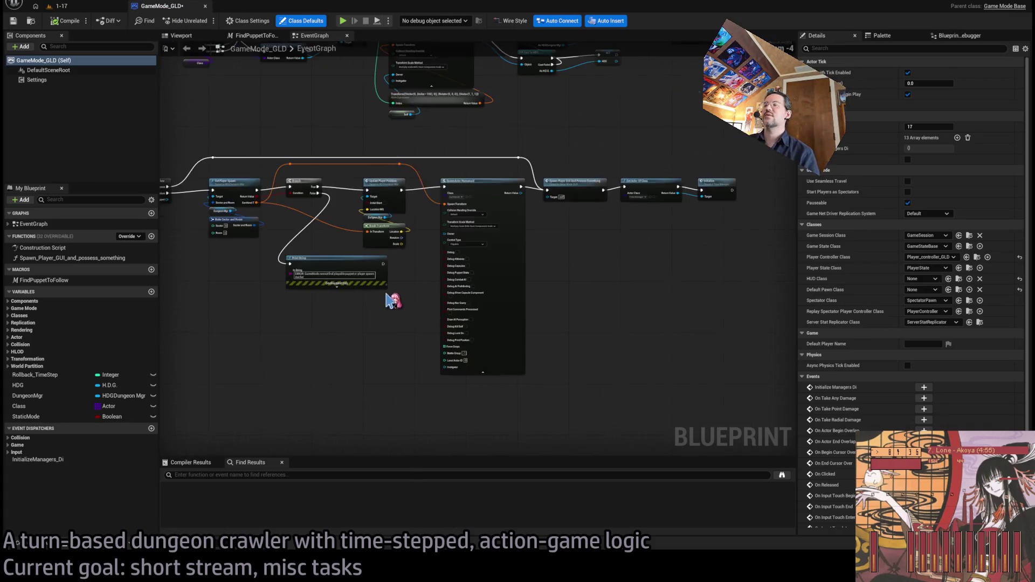
scroll(558, 286, "up", 3)
scroll(555, 294, "down", 1)
mouse_move(624, 300)
left_mouse_down()
mouse_move(393, 320)
mouse_move(527, 240)
left_mouse_up()
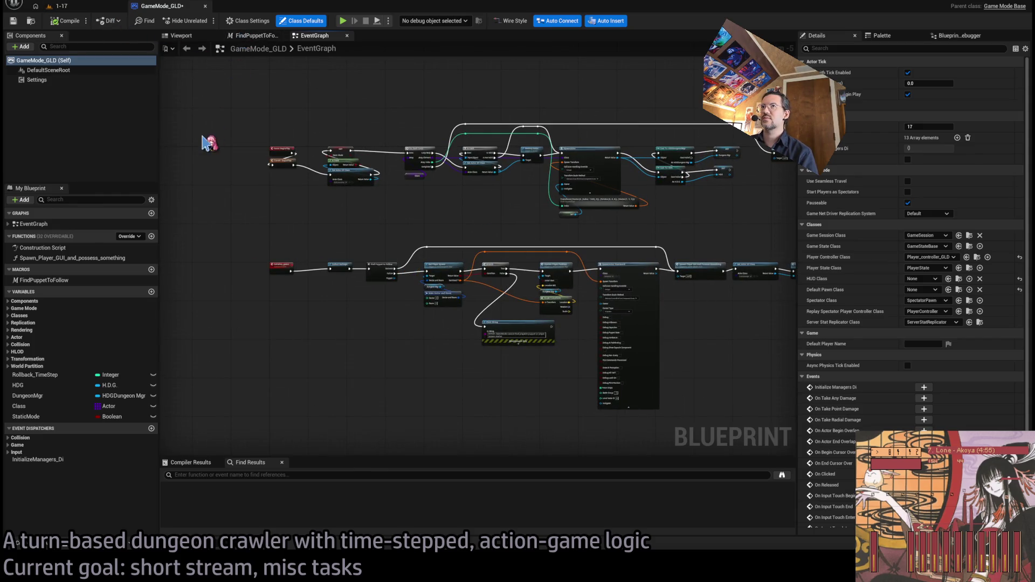
key("ctrl+p")
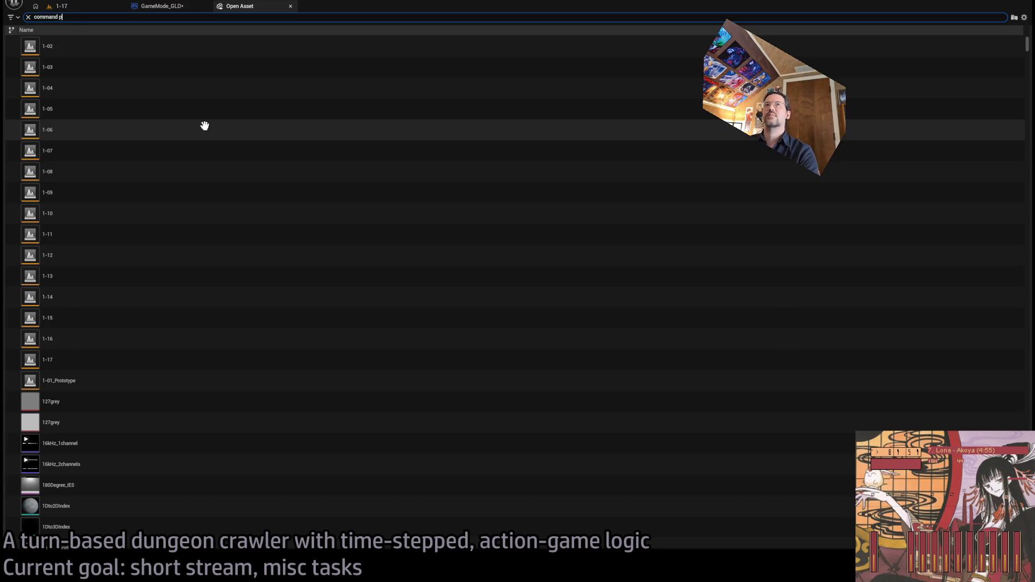
double_click(120, 66)
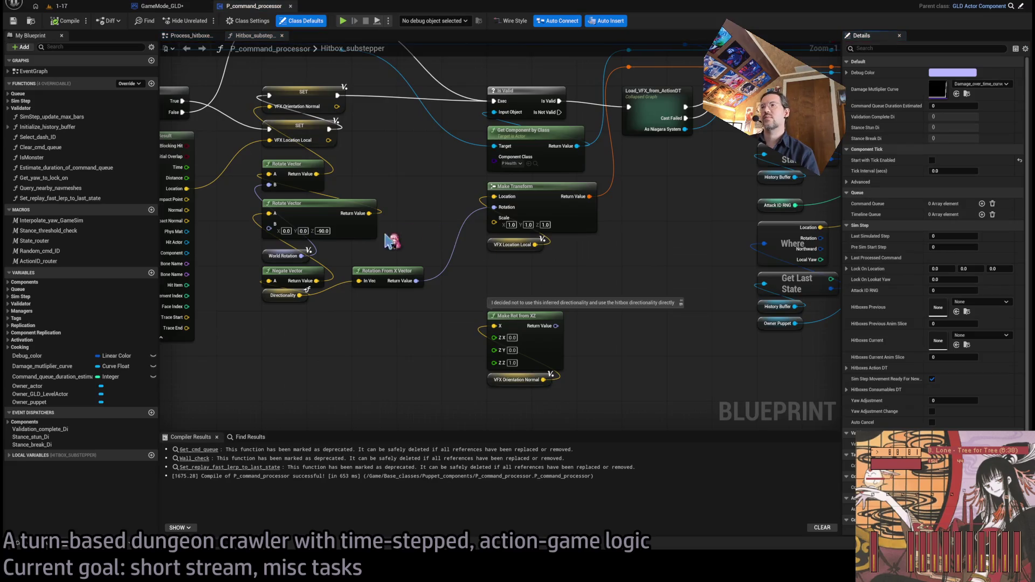
scroll(400, 248, "down", 7)
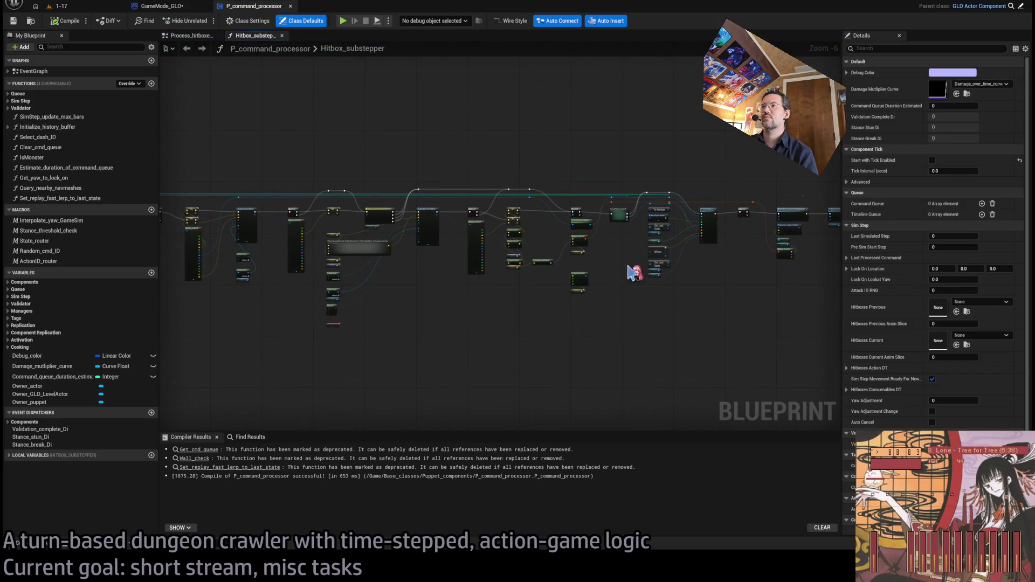
scroll(615, 268, "up", 4)
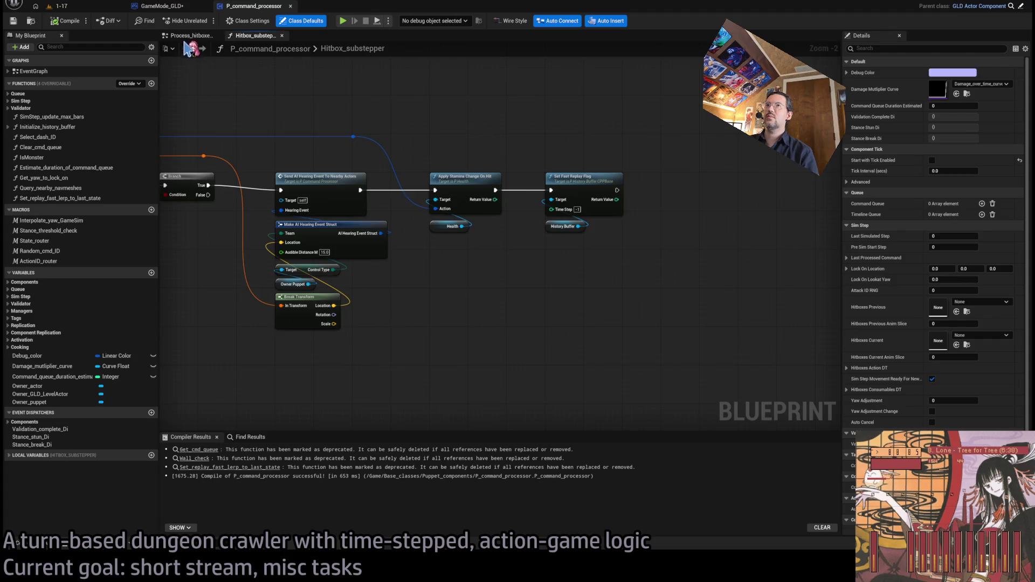
left_click(187, 48)
scroll(461, 237, "down", 5)
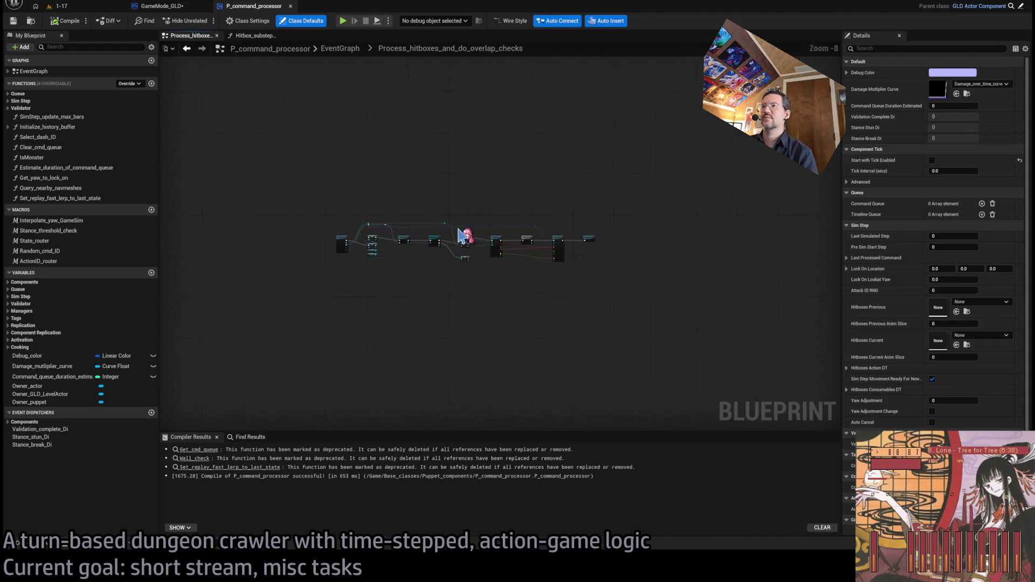
scroll(461, 237, "up", 5)
scroll(595, 358, "up", 3)
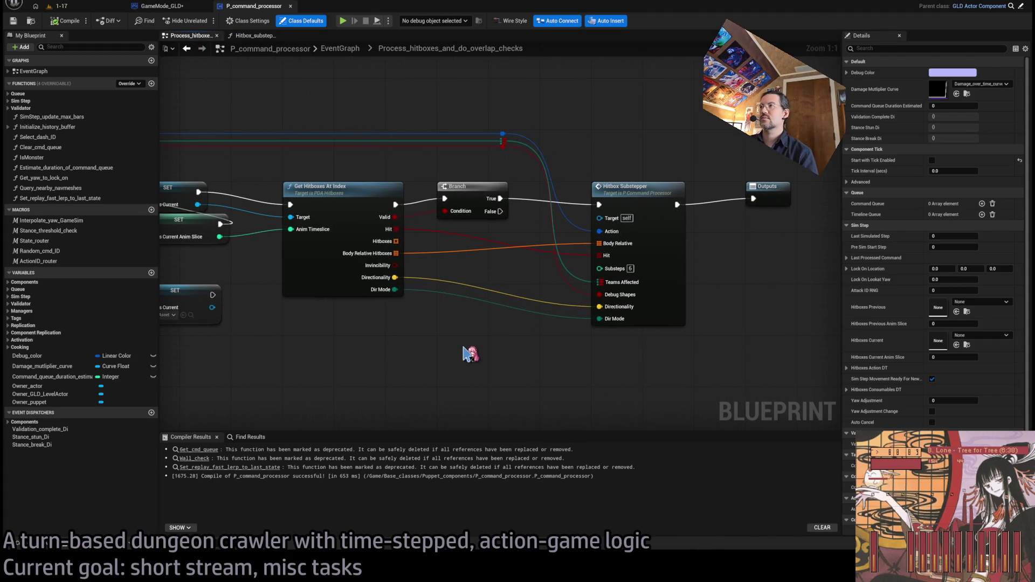
double_click(653, 201)
scroll(577, 278, "down", 5)
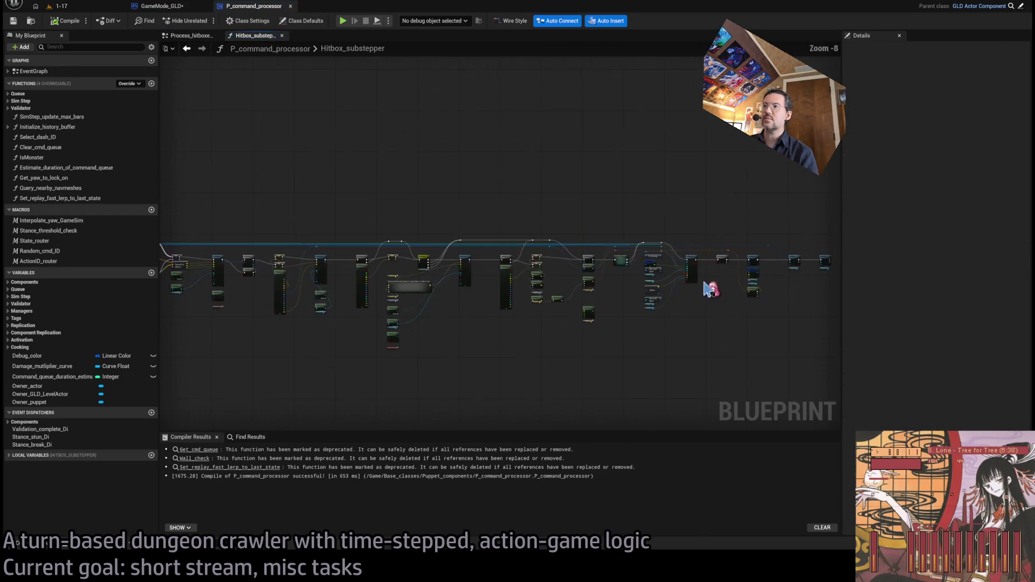
scroll(578, 278, "up", 8)
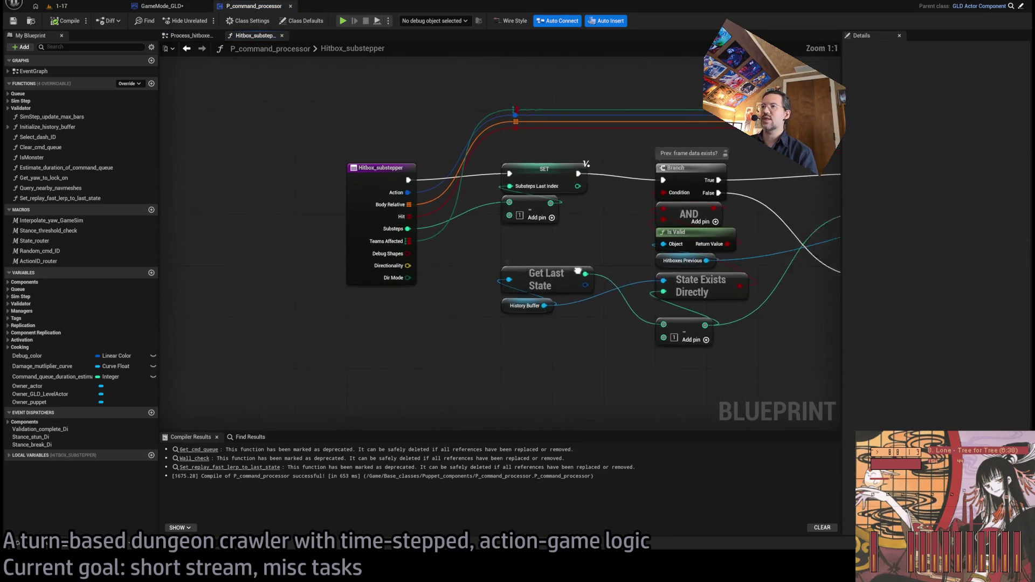
mouse_move(620, 329)
left_mouse_down()
mouse_move(239, 335)
mouse_move(157, 306)
left_mouse_up()
left_click_drag(418, 324, 302, 302)
mouse_move(582, 312)
left_mouse_down()
mouse_move(458, 304)
mouse_move(431, 129)
mouse_move(145, 294)
mouse_move(216, 252)
left_mouse_up()
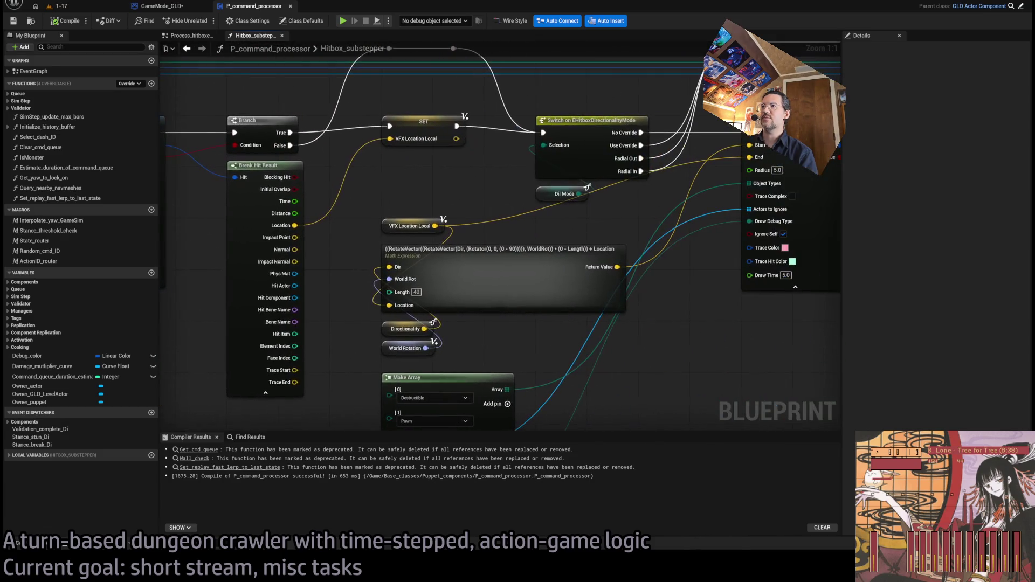
left_click_drag(464, 333, 495, 326)
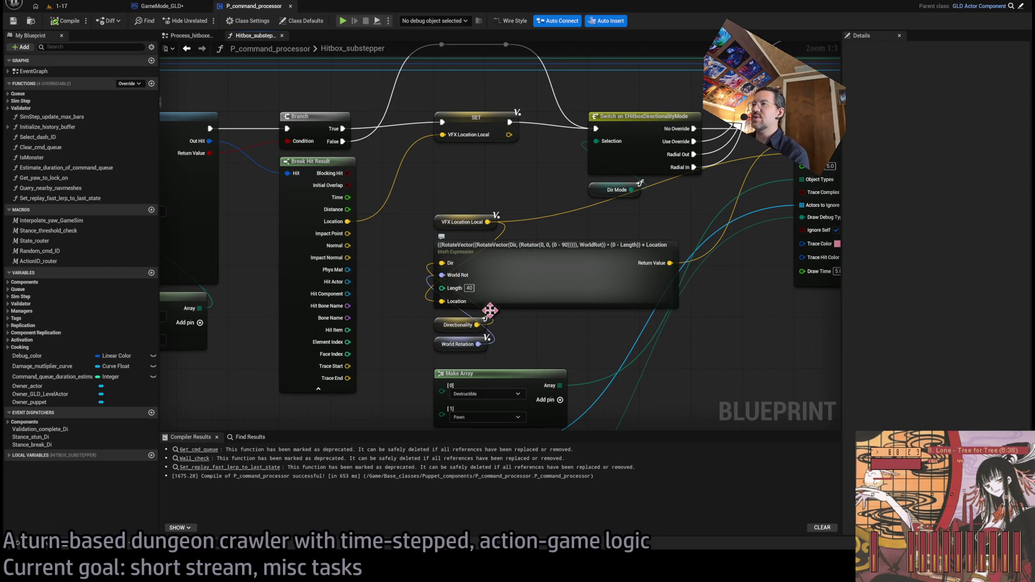
double_click(549, 271)
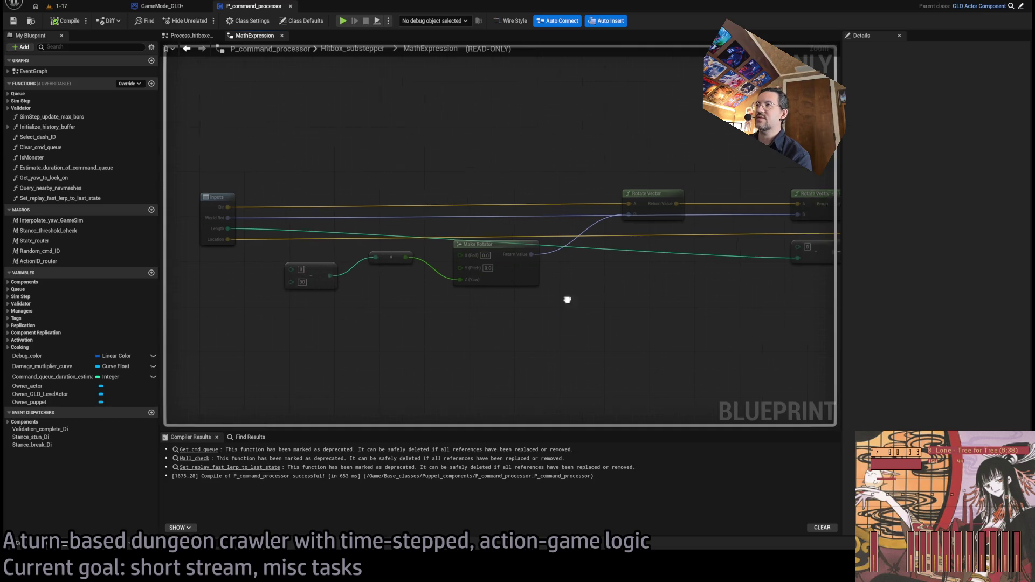
Step: Trace the MathExpression graph's wires from the Inputs node through the Rotate Vector nodes to the outputs
left_click_drag(312, 274, 353, 264)
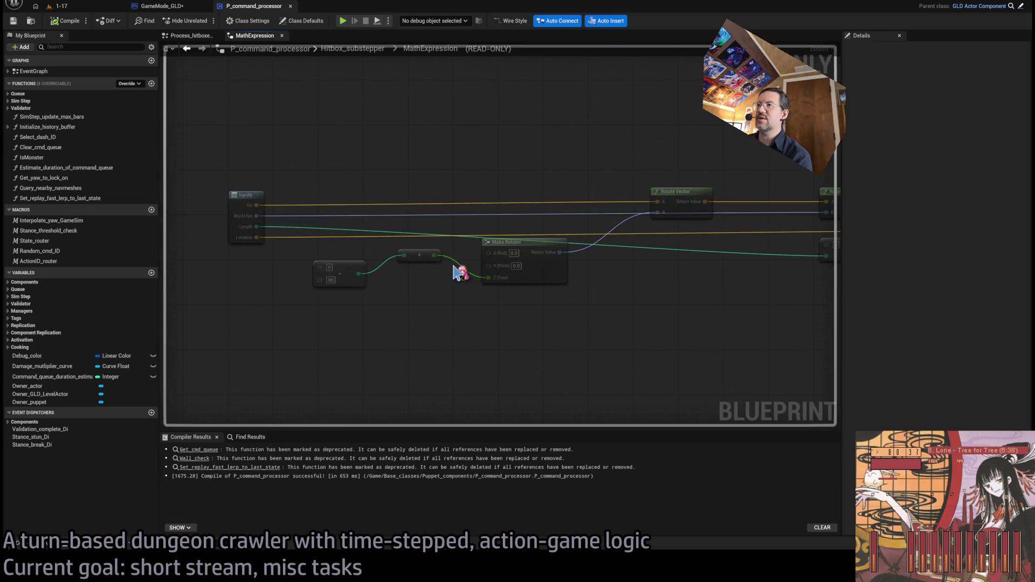
left_click_drag(600, 248, 507, 211)
mouse_move(701, 295)
left_mouse_down()
mouse_move(566, 289)
mouse_move(538, 237)
mouse_move(388, 261)
mouse_move(386, 294)
left_mouse_up()
left_click_drag(527, 302, 492, 292)
mouse_move(311, 265)
left_mouse_down()
mouse_move(511, 310)
mouse_move(494, 290)
left_mouse_up()
Step: Go back to the Hitbox_substepper graph and bring its entry node into view
left_click(380, 51)
scroll(683, 291, "down", 5)
scroll(375, 273, "up", 5)
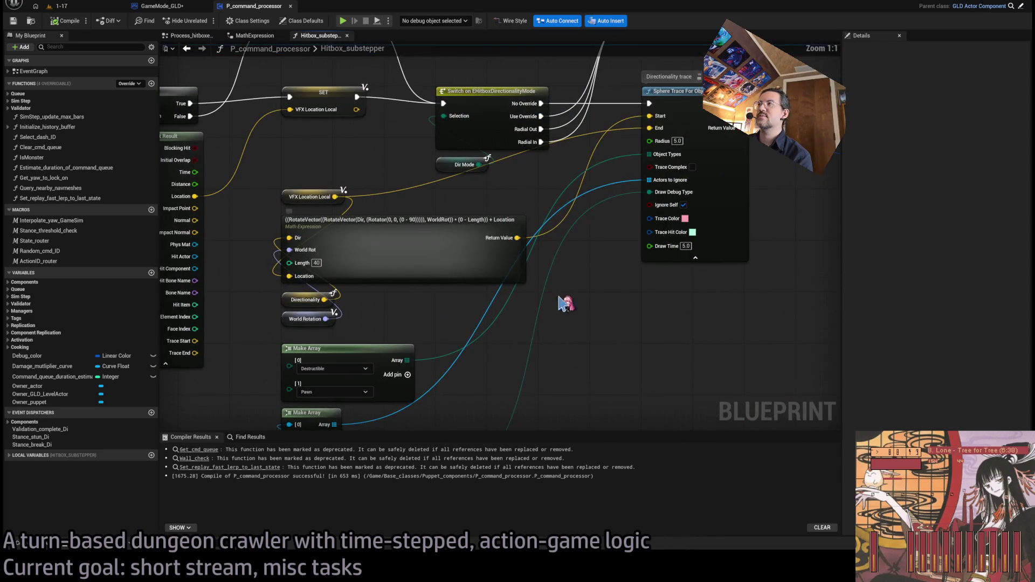
scroll(561, 305, "down", 1)
scroll(486, 296, "down", 3)
left_click_drag(483, 260, 647, 254)
mouse_move(378, 270)
left_mouse_down()
mouse_move(440, 273)
mouse_move(567, 238)
left_mouse_up()
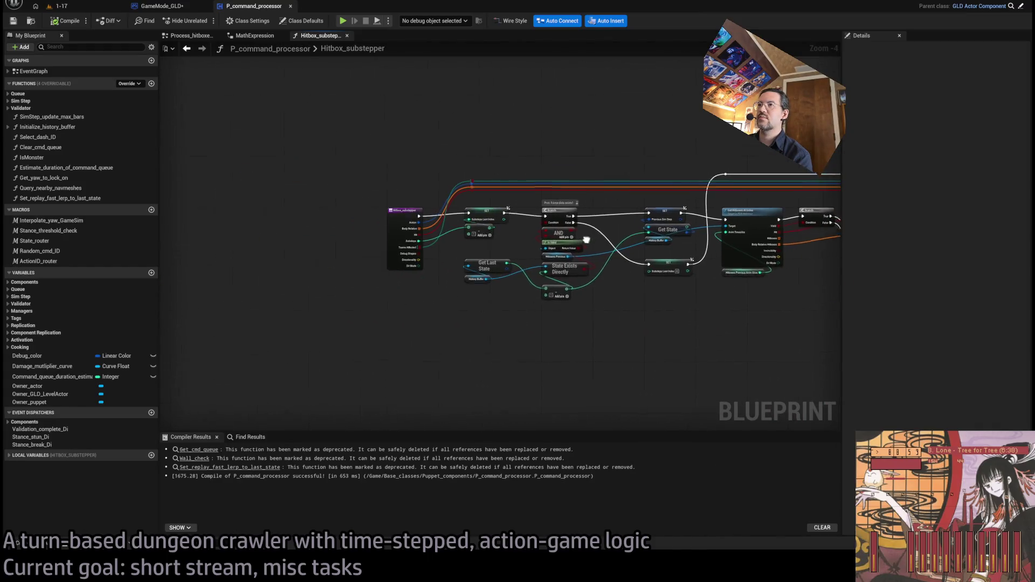
Step: Paste a copy of the existing RotateVector math expression node into the graph
scroll(405, 222, "up", 4)
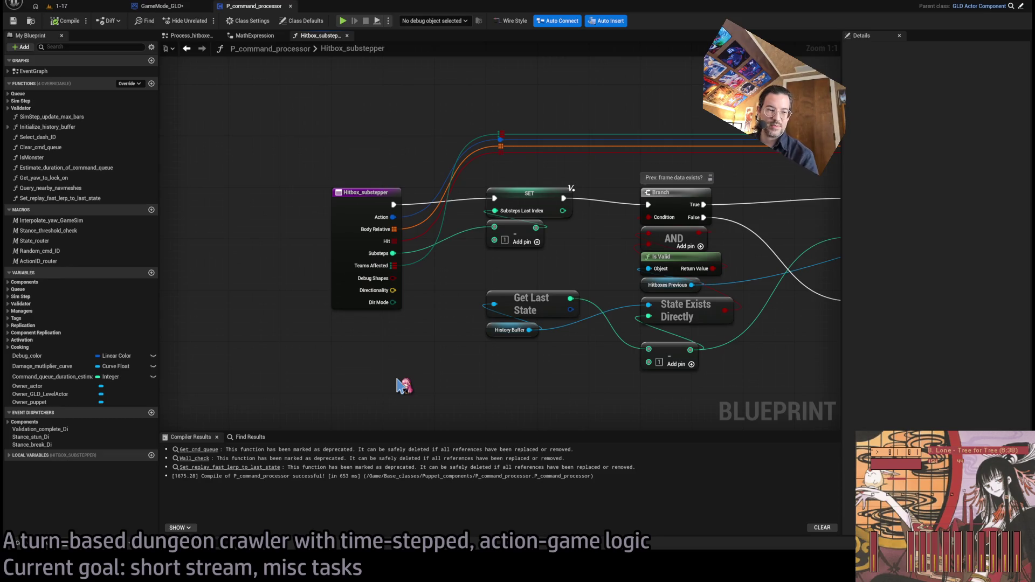
scroll(451, 358, "down", 3)
scroll(273, 312, "down", 2)
scroll(613, 330, "up", 3)
double_click(415, 327)
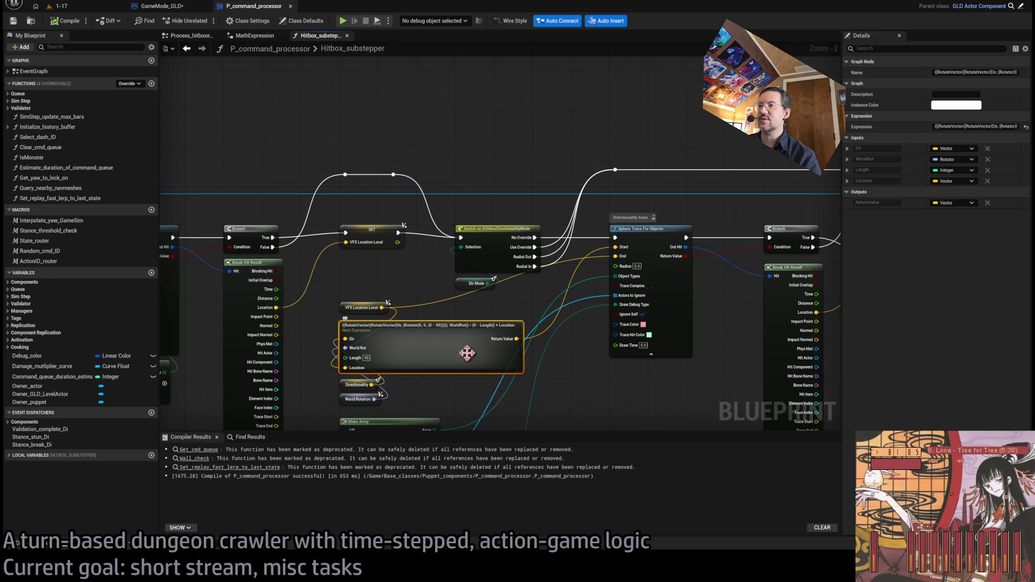
left_click(615, 392)
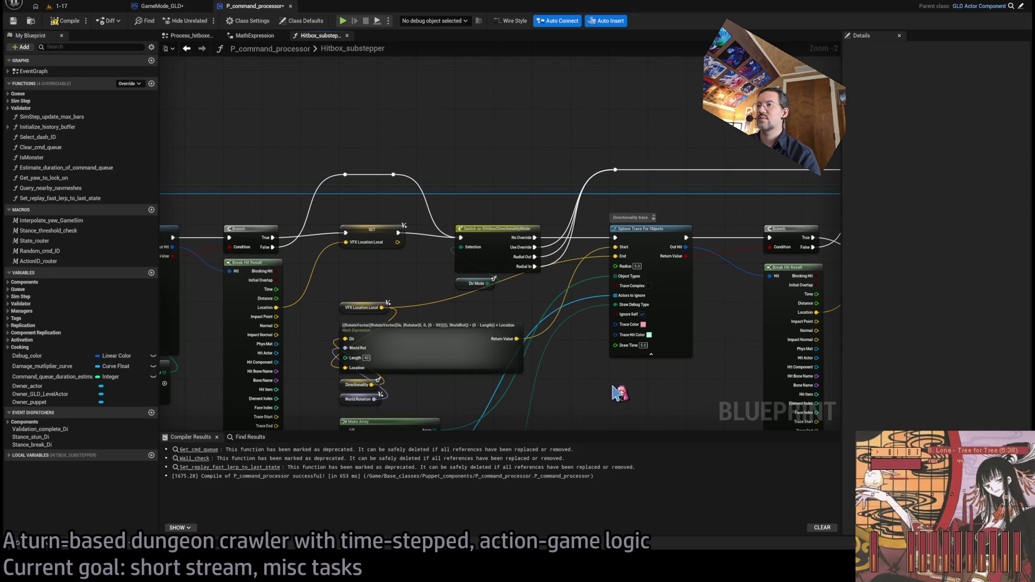
scroll(618, 388, "down", 5)
scroll(380, 333, "up", 6)
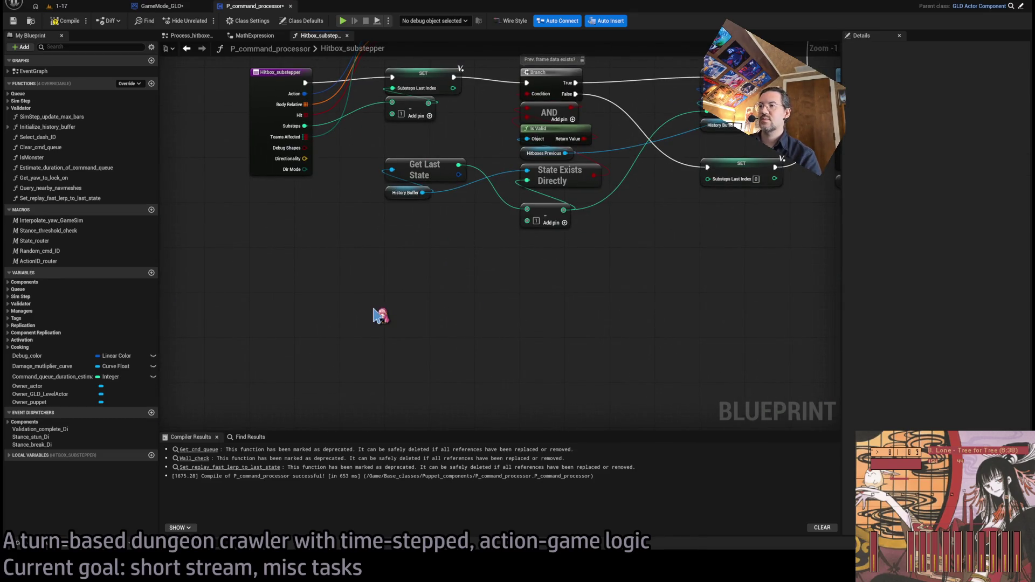
key("ctrl+v")
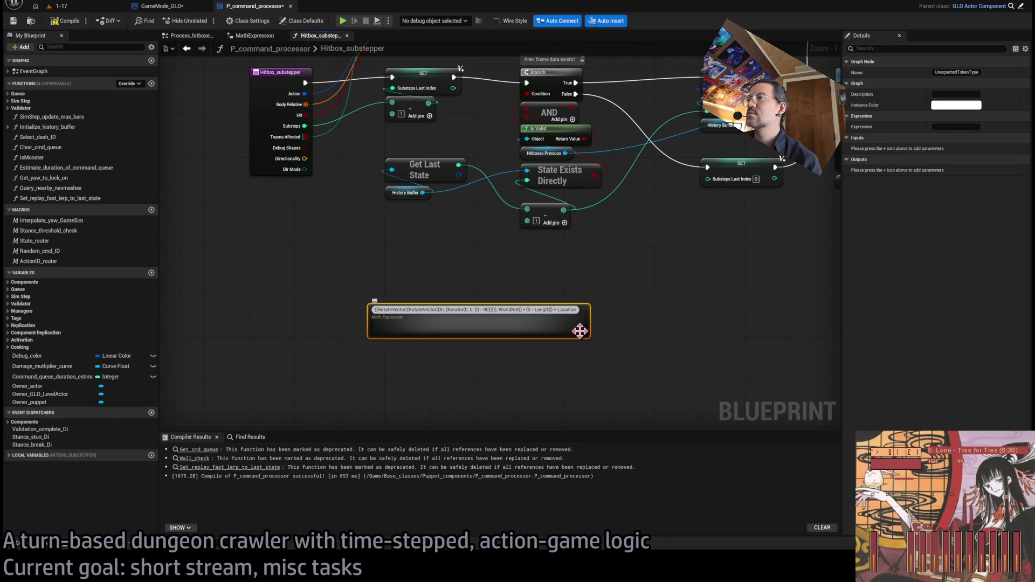
Step: Edit the copy's formula to RotateVector(RotateVector(Dir, Rotator(0, 0, 0-90)), WorldRot) without Length and Location
key("ctrl+z")
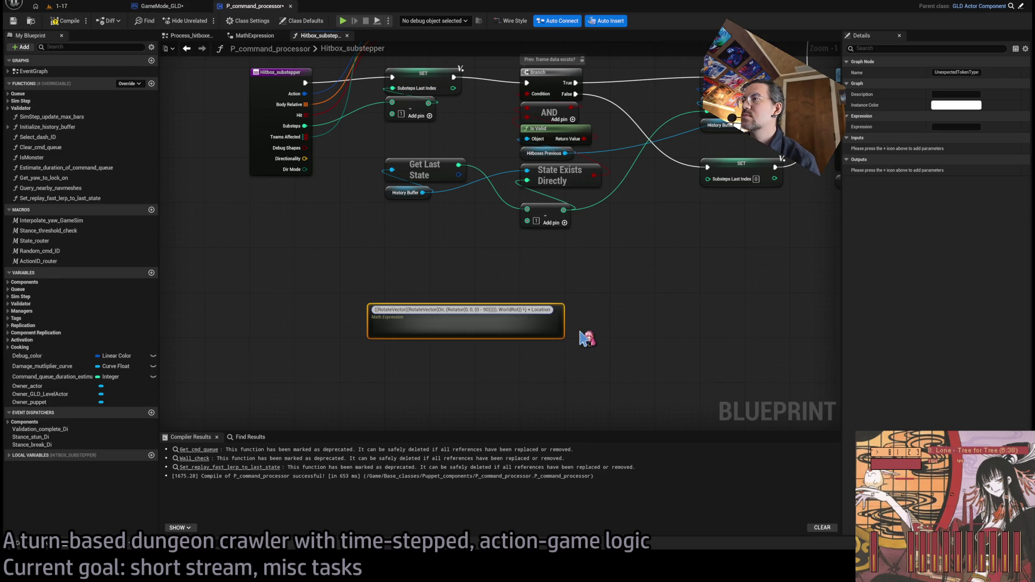
key("BackSpace")
key("BackSpace")
key("BackSpace")
key("Return")
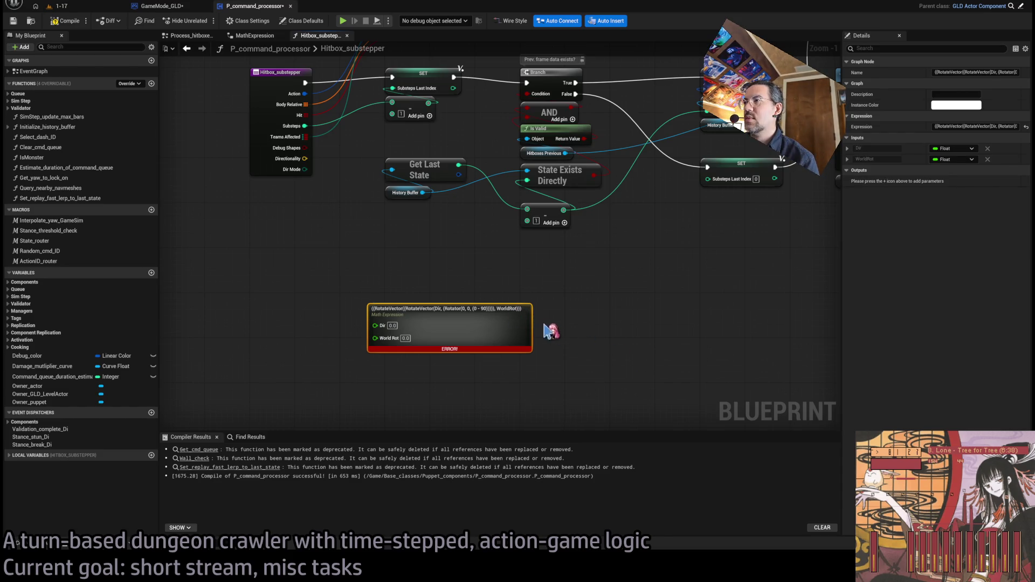
double_click(514, 309)
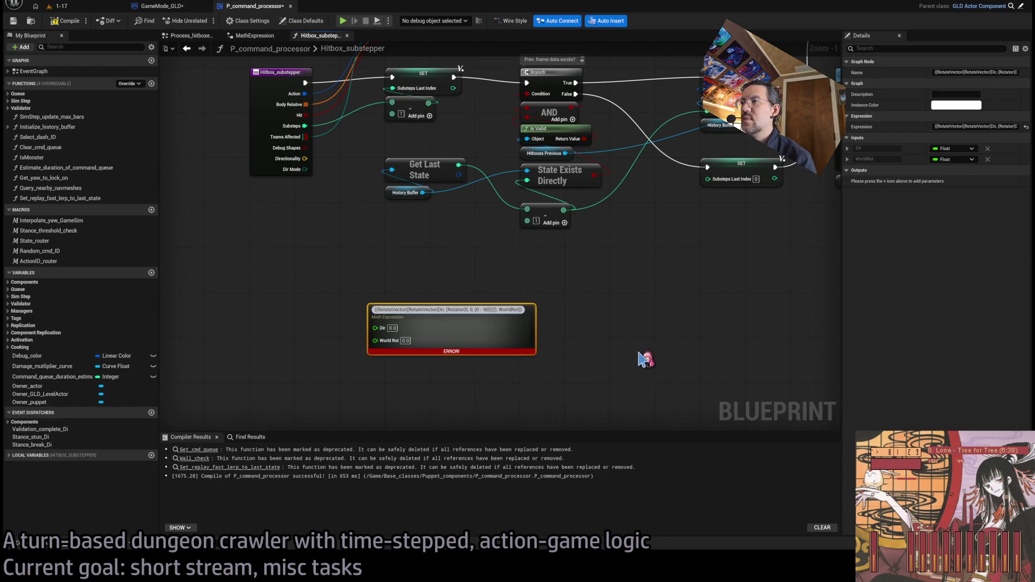
key("Return")
left_click(477, 313)
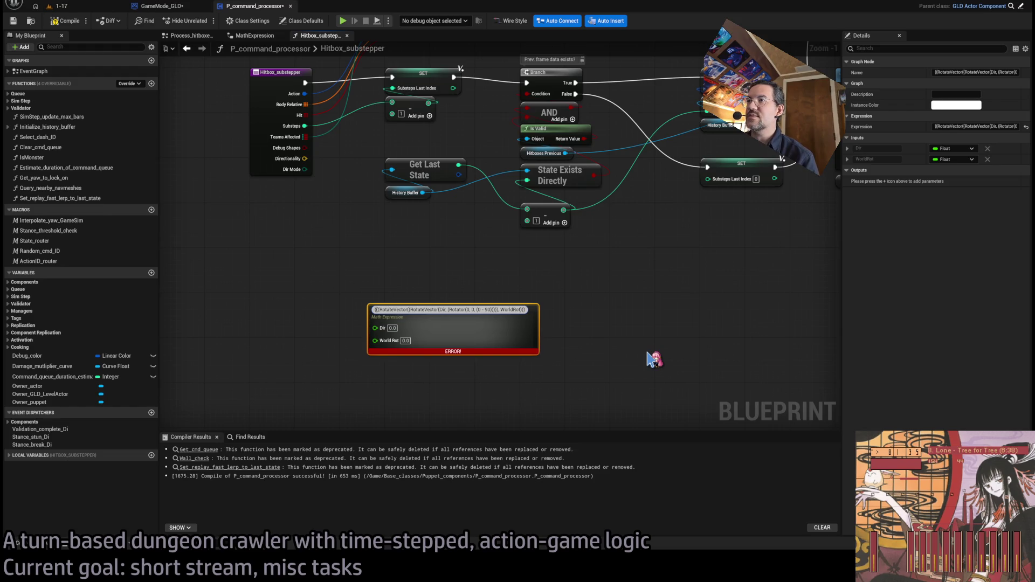
key("Return")
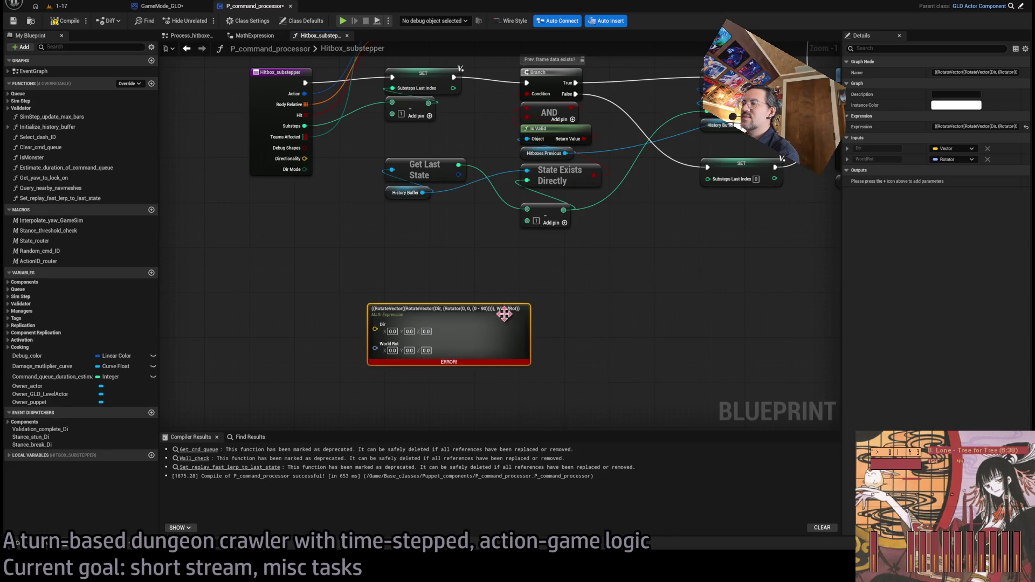
double_click(483, 310)
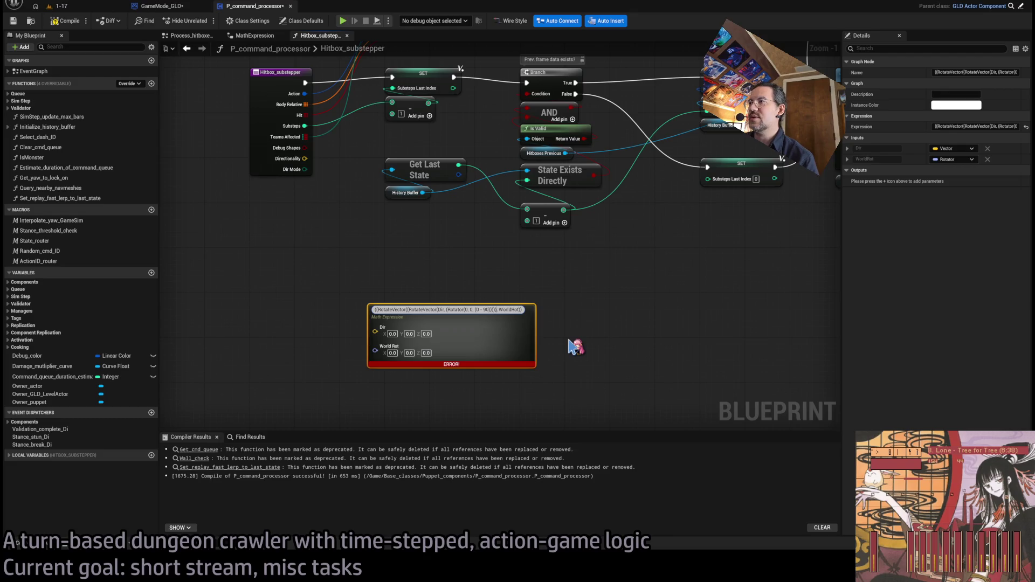
key("Return")
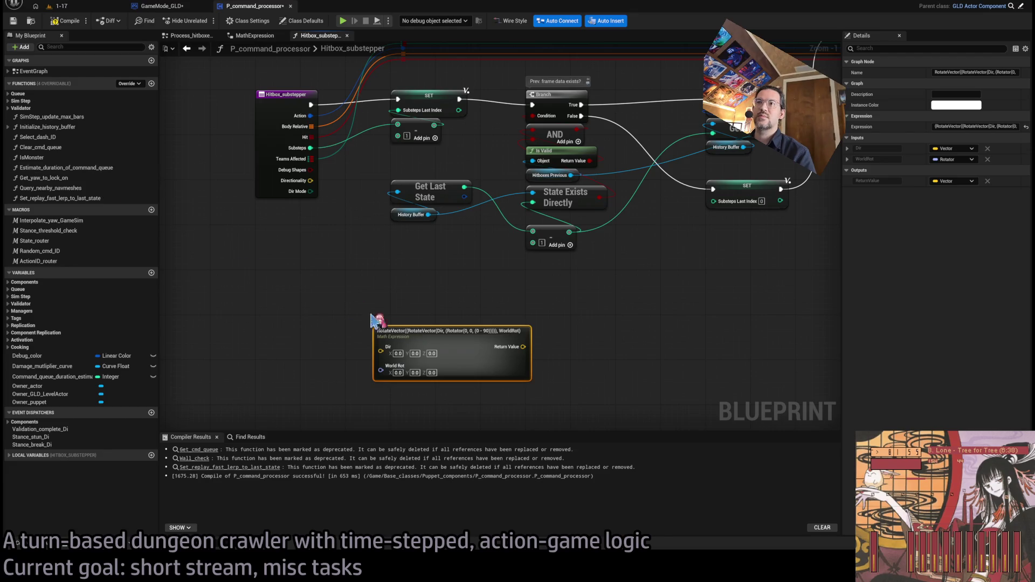
left_click(21, 455)
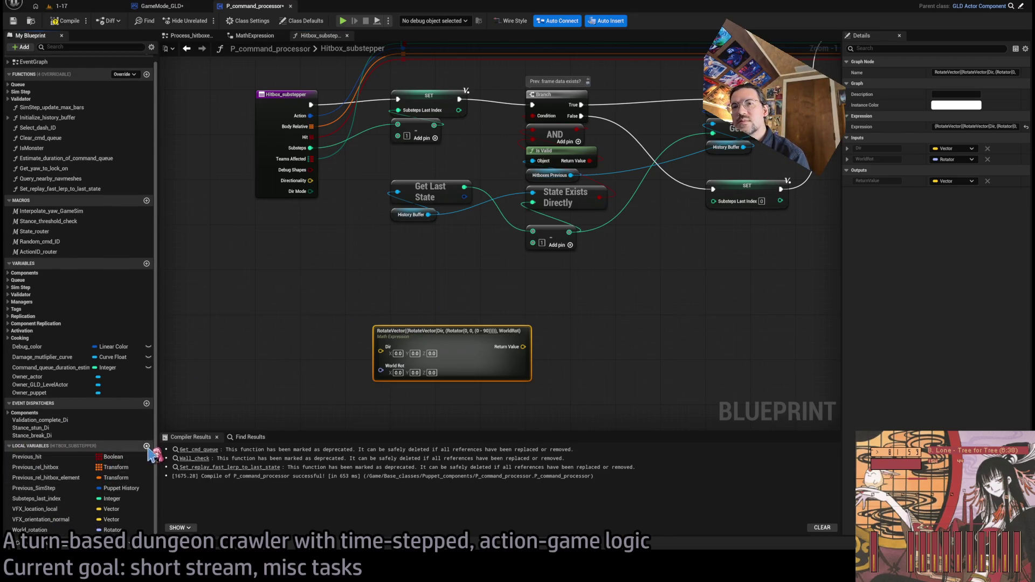
Step: Create a Directionality_WS vector local variable and set it from the expression's Return Value
left_click(146, 445)
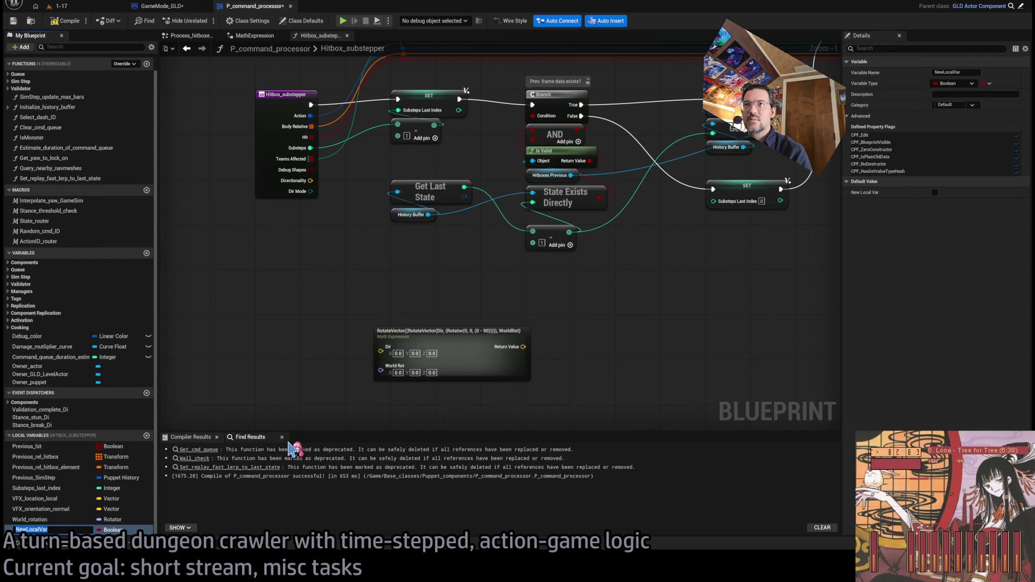
type("Directionality_WS")
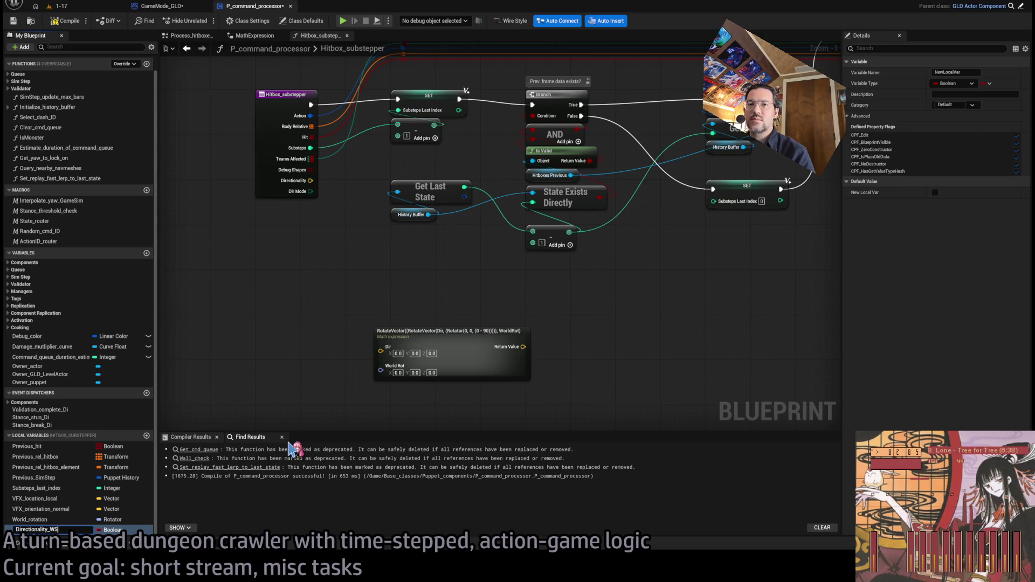
key("Return")
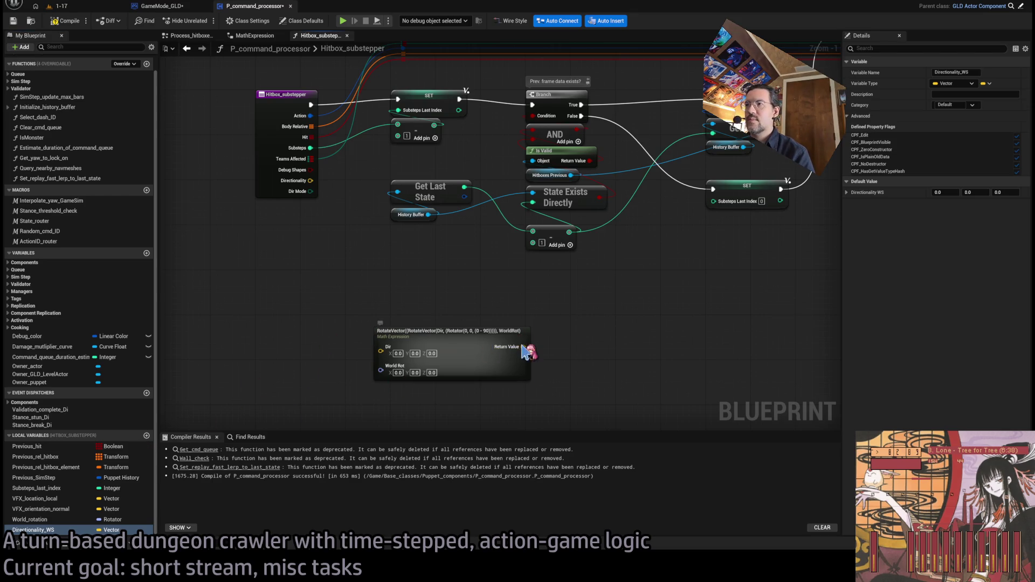
mouse_move(32, 530)
left_mouse_down()
mouse_move(524, 348)
mouse_move(538, 304)
mouse_move(437, 313)
left_mouse_up()
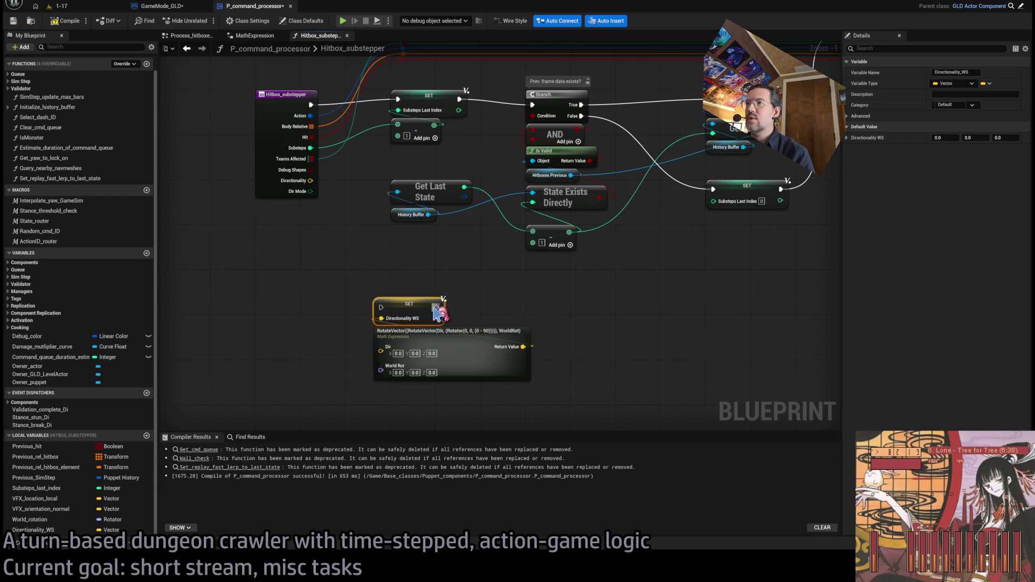
scroll(370, 296, "down", 3)
scroll(620, 329, "up", 2)
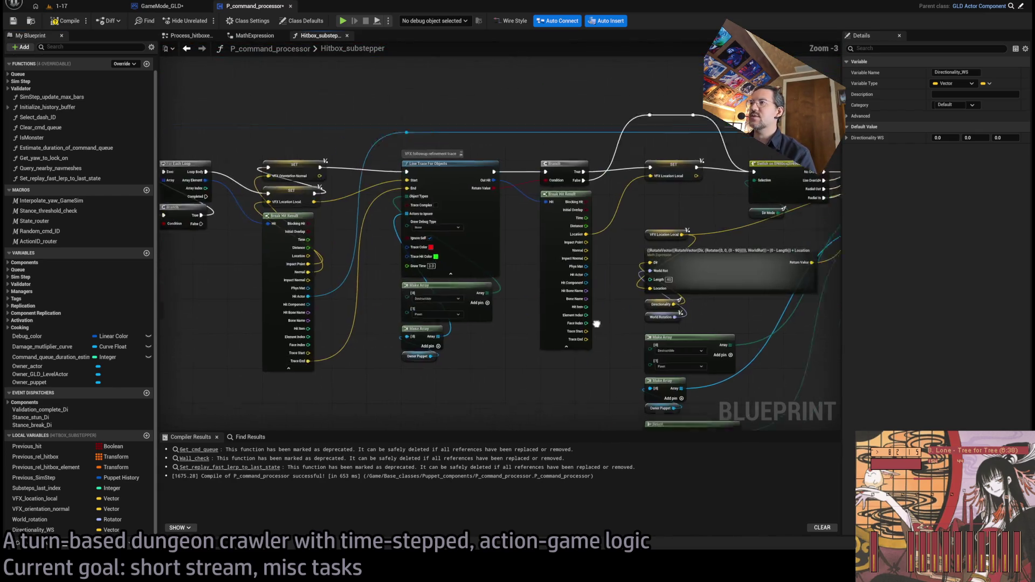
Step: Move the new SET Directionality_WS and expression nodes beneath the trace chain
left_click_drag(619, 328, 411, 304)
left_click(414, 297)
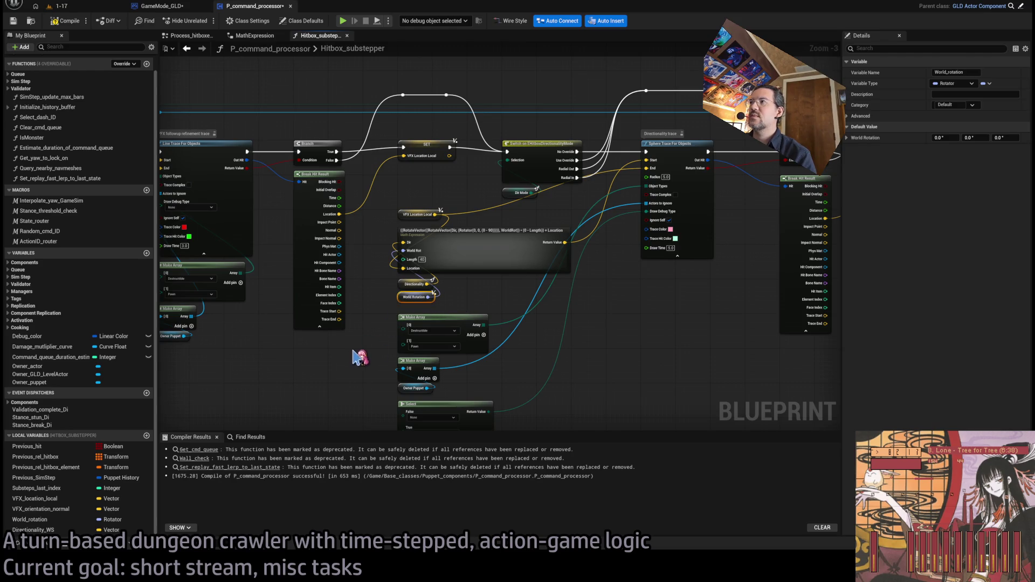
scroll(735, 282, "down", 5)
scroll(536, 270, "up", 3)
scroll(543, 291, "down", 1)
scroll(543, 291, "up", 3)
mouse_move(617, 300)
left_mouse_down()
mouse_move(273, 303)
mouse_move(440, 337)
left_mouse_up()
scroll(439, 345, "down", 1)
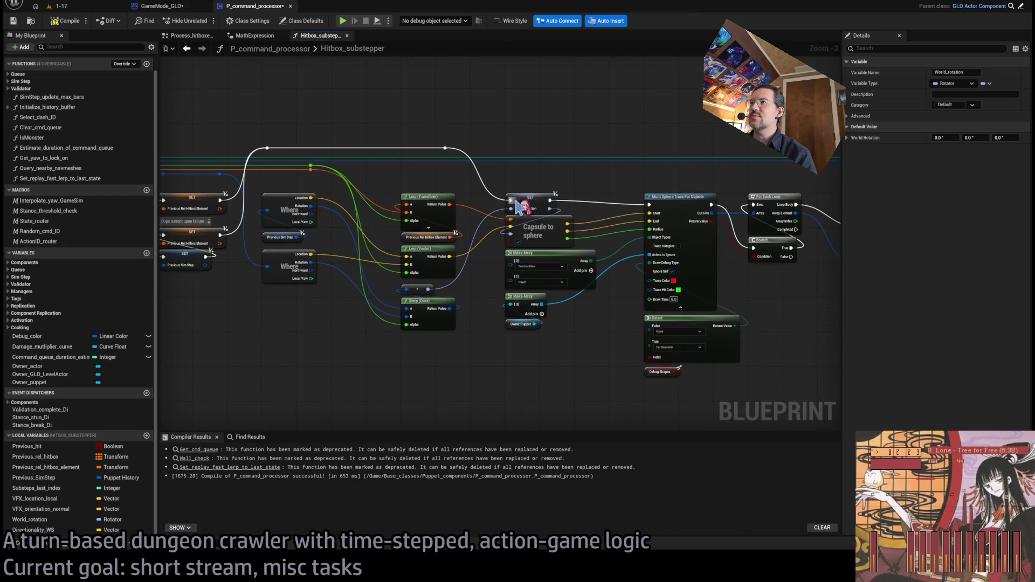
scroll(521, 210, "down", 5)
mouse_move(477, 255)
left_mouse_down()
mouse_move(814, 278)
mouse_move(407, 278)
mouse_move(584, 339)
mouse_move(399, 365)
left_mouse_up()
mouse_move(396, 290)
left_mouse_down()
mouse_move(792, 317)
mouse_move(442, 340)
left_mouse_up()
scroll(491, 324, "up", 4)
mouse_move(348, 368)
left_mouse_down()
mouse_move(719, 291)
mouse_move(275, 350)
mouse_move(743, 360)
left_mouse_up()
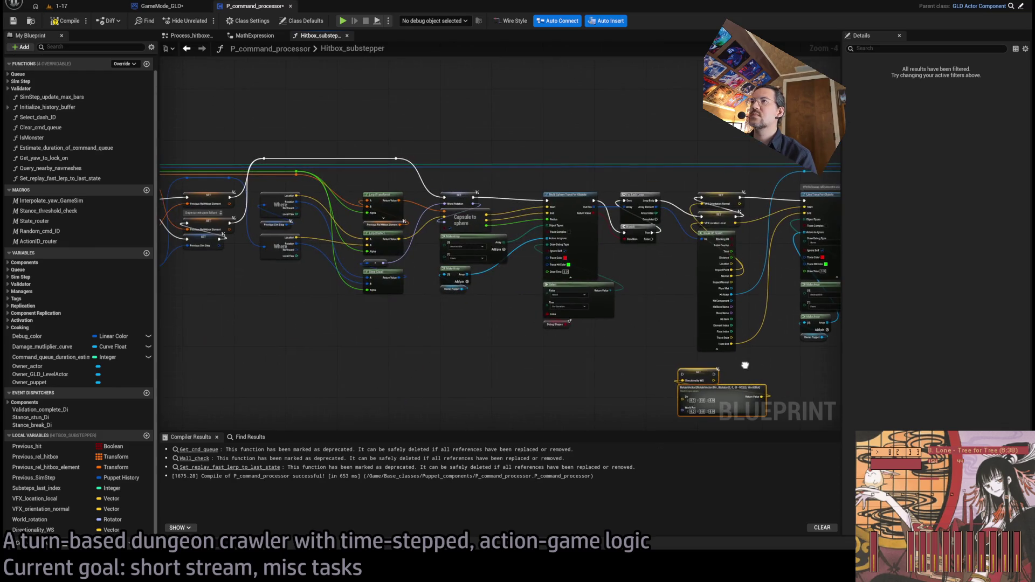
scroll(652, 261, "up", 1)
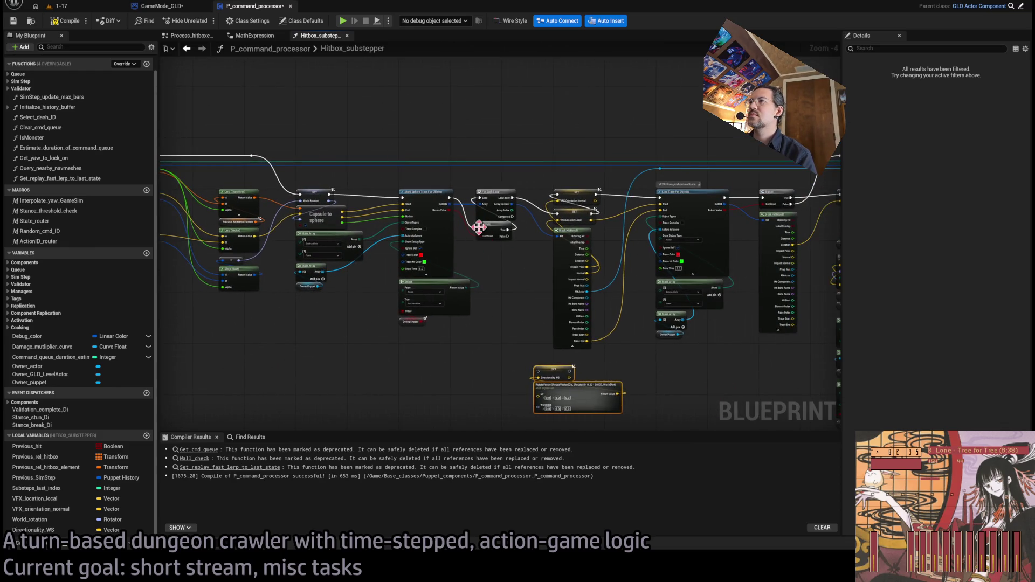
Step: Move the loose Directionality WS setter and expression up near the hitbox trace
scroll(493, 229, "up", 1)
scroll(591, 309, "up", 1)
scroll(463, 284, "down", 7)
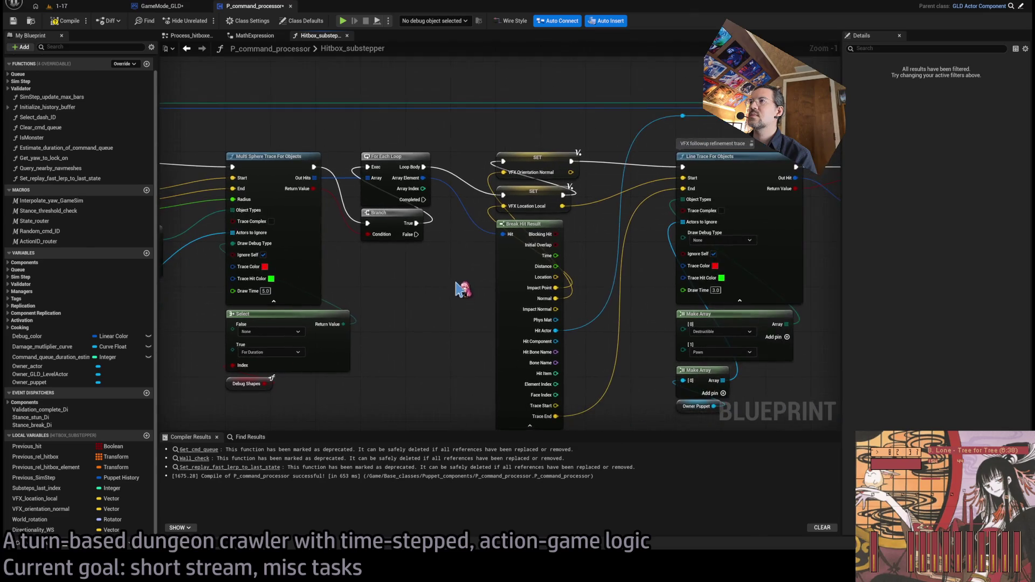
scroll(463, 283, "up", 6)
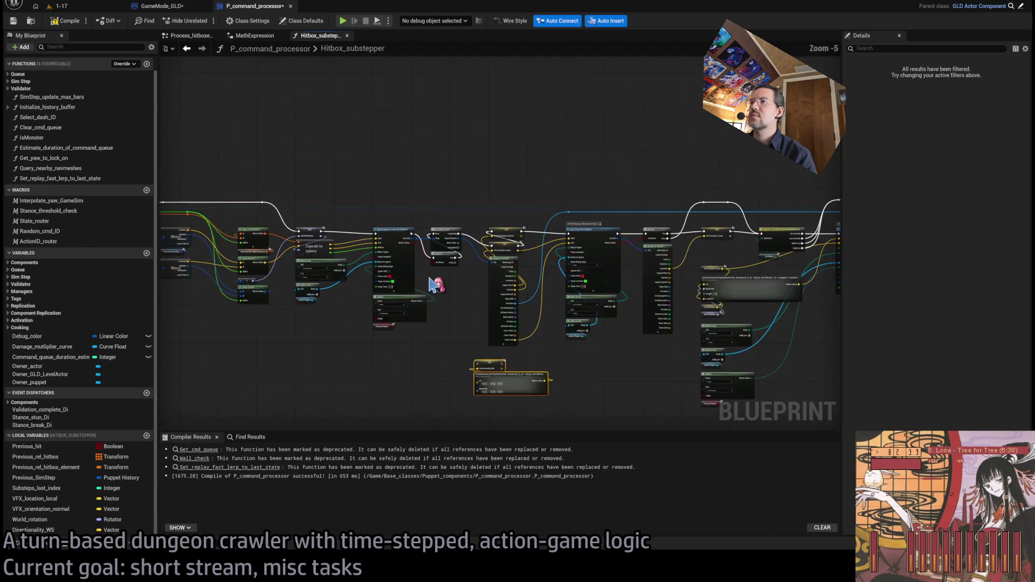
scroll(493, 253, "down", 1)
left_click_drag(490, 264, 453, 254)
scroll(418, 249, "down", 8)
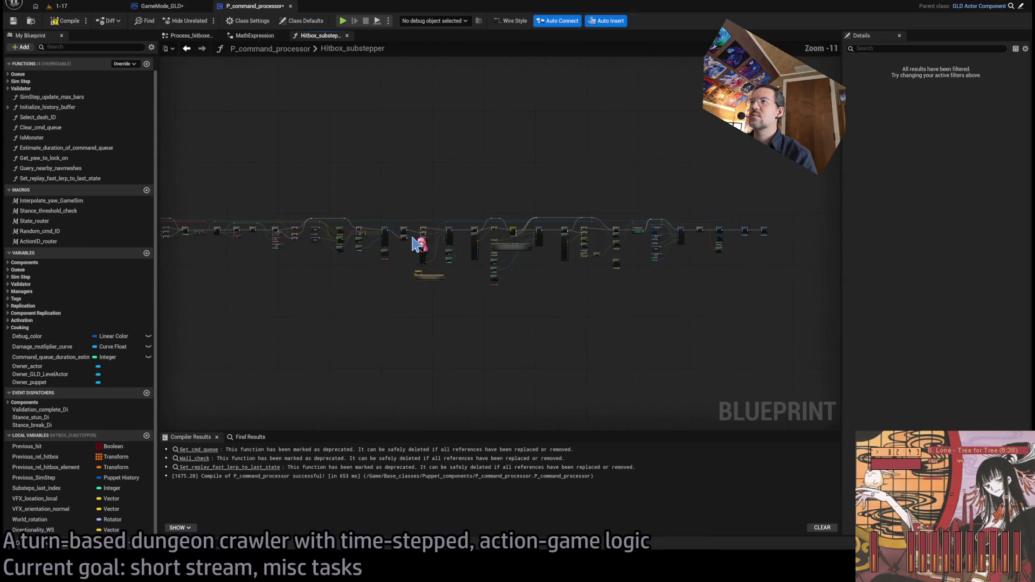
mouse_move(791, 189)
left_mouse_down()
mouse_move(399, 323)
mouse_move(345, 275)
left_mouse_up()
scroll(345, 275, "up", 6)
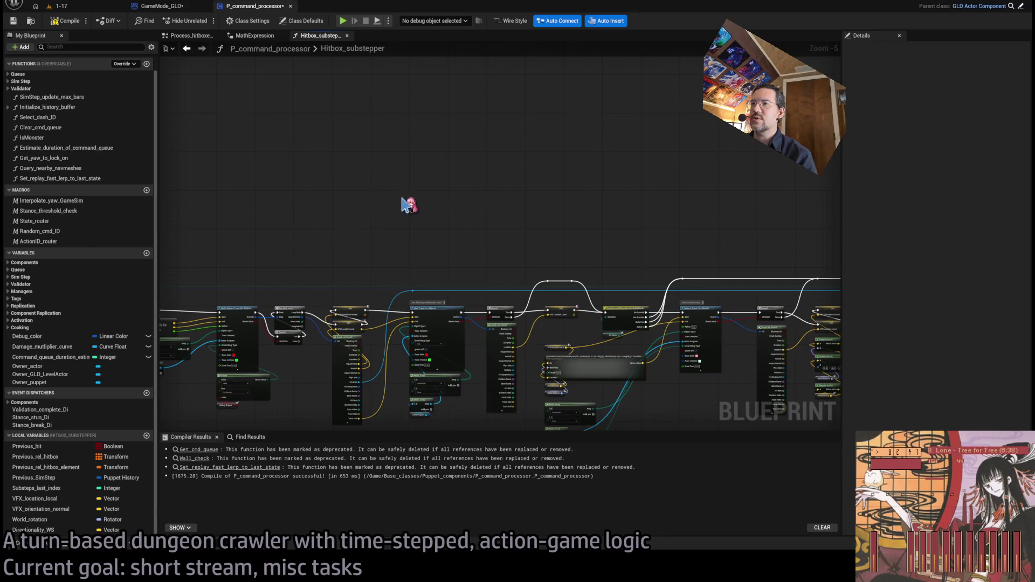
scroll(410, 206, "up", 4)
scroll(506, 202, "down", 5)
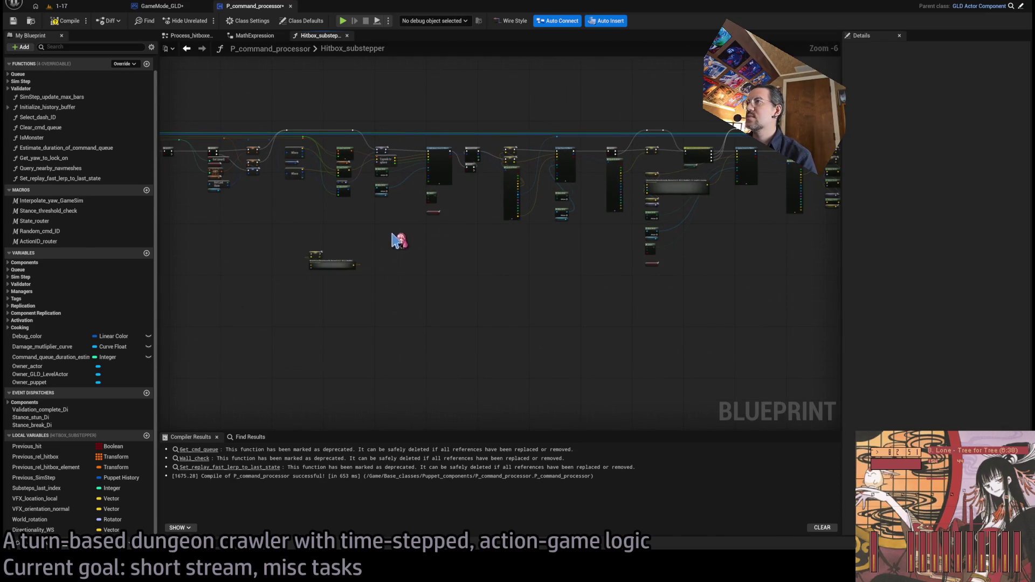
left_click(320, 252)
left_click_drag(317, 252, 515, 249)
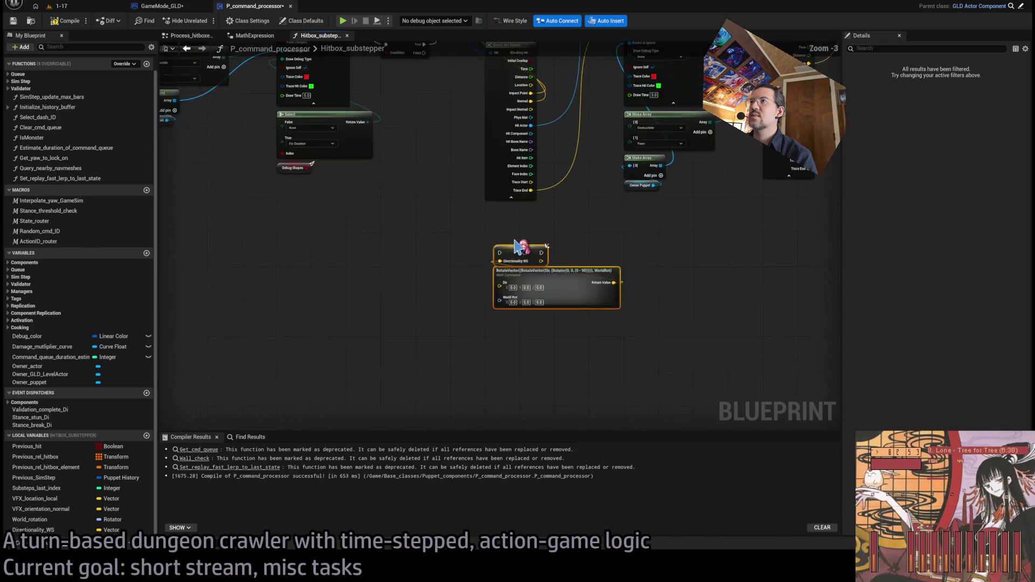
Step: Shift the For Each Loop, SET and Break Hit Result group about 500 px right
scroll(515, 249, "up", 1)
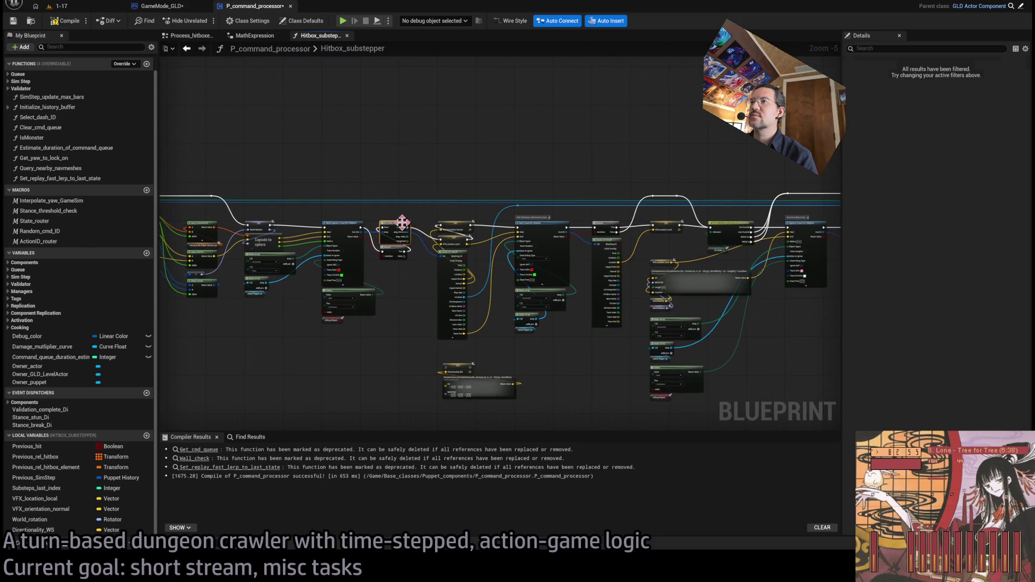
scroll(341, 205, "down", 4)
scroll(341, 205, "down", 2)
left_click_drag(701, 159, 326, 248)
left_click_drag(416, 292, 377, 261)
scroll(487, 264, "up", 9)
left_click_drag(378, 200, 647, 200)
Step: Route Out Hits through two raised reroute points and align the Branch with Multi Sphere Trace
double_click(358, 219)
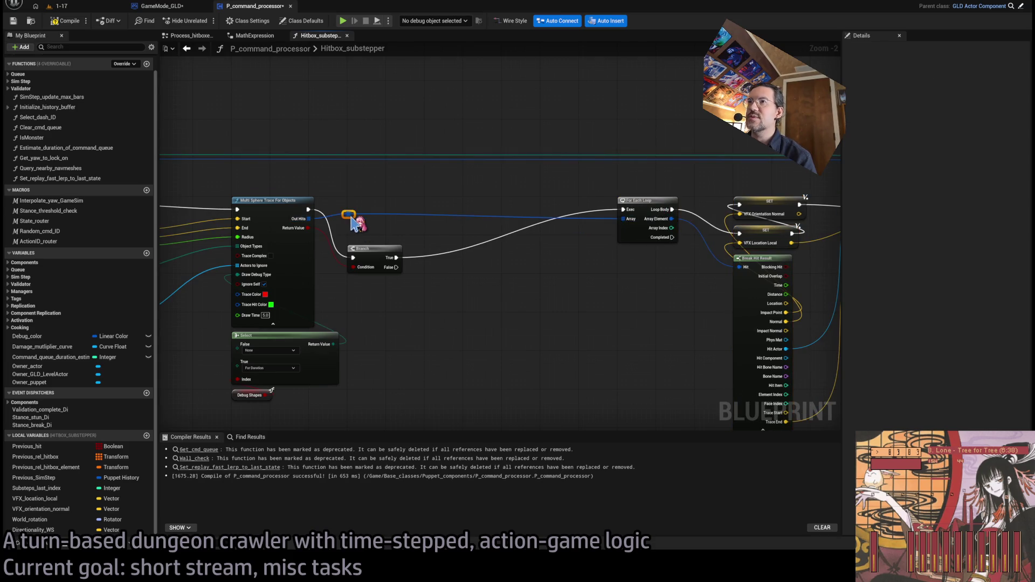
left_click_drag(358, 219, 360, 183)
double_click(392, 180)
left_click_drag(424, 187, 579, 185)
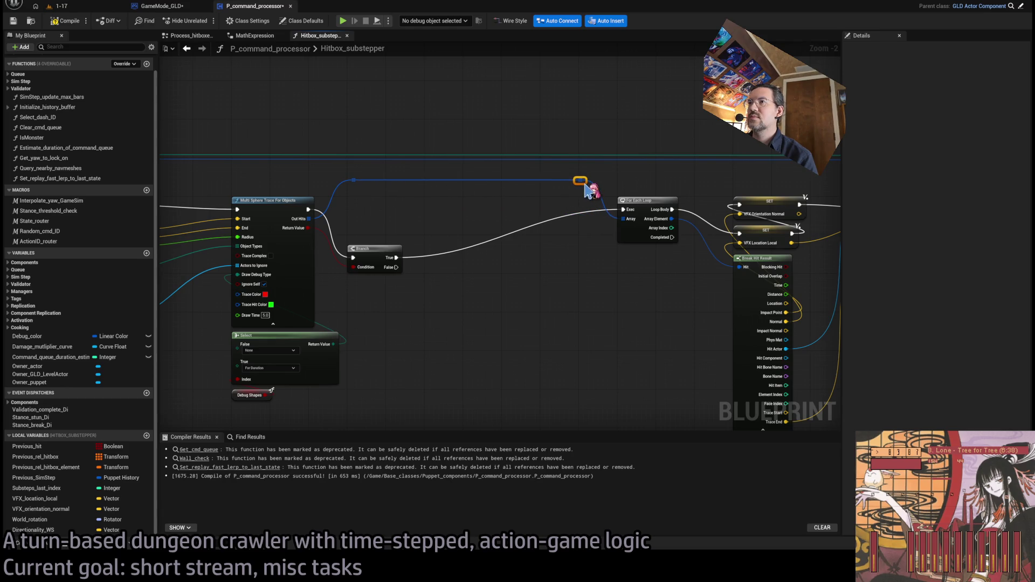
scroll(479, 269, "down", 2)
left_click_drag(492, 264, 487, 232)
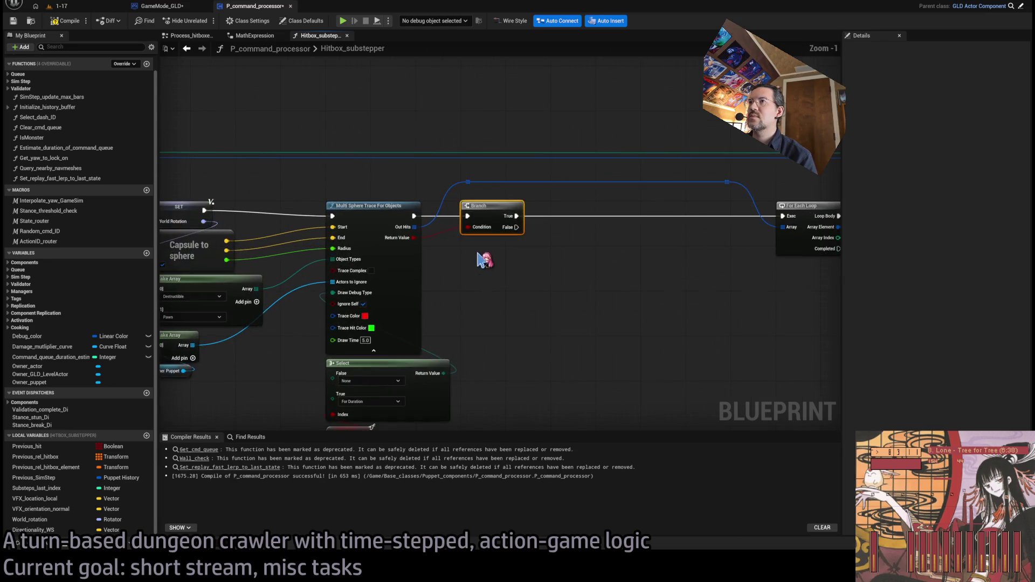
Step: Pan across the graph to review the loop, trace, VFX setter and Take Damage sections
mouse_move(520, 293)
left_mouse_down()
mouse_move(543, 272)
mouse_move(324, 237)
left_mouse_up()
left_click_drag(627, 221, 518, 241)
left_click_drag(391, 251, 539, 246)
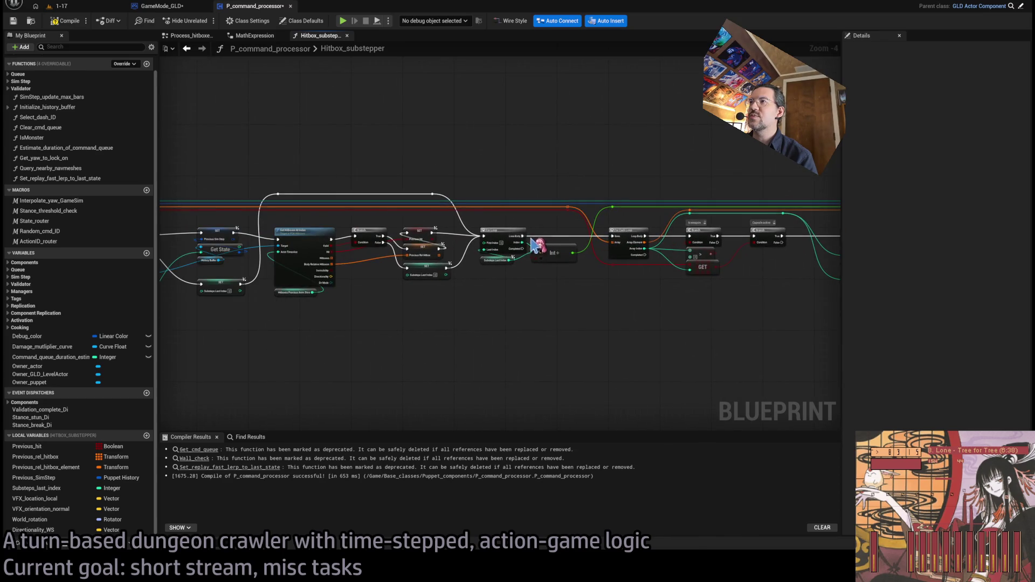
scroll(536, 273, "up", 3)
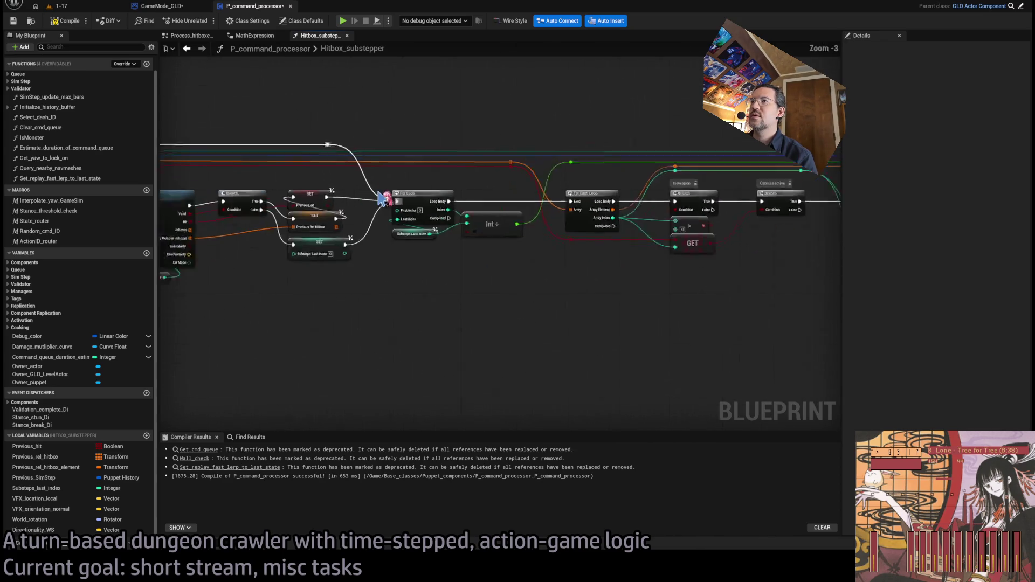
scroll(613, 269, "down", 2)
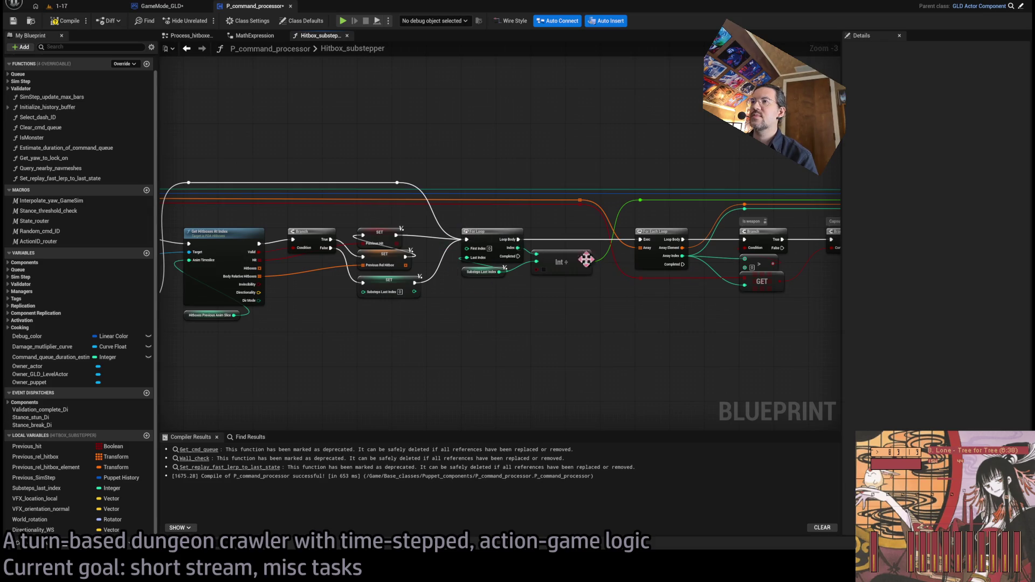
scroll(553, 254, "down", 4)
scroll(324, 242, "up", 2)
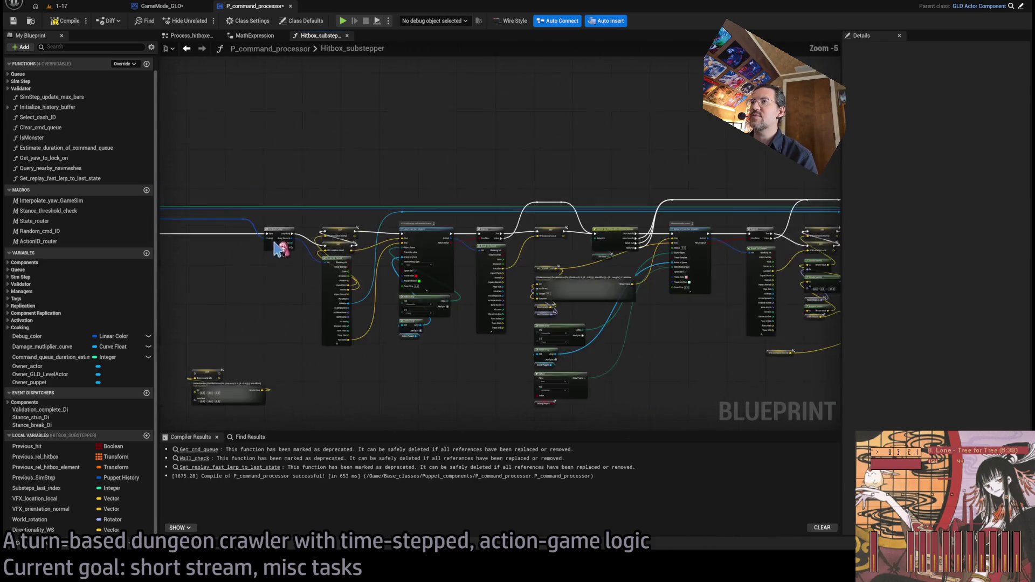
scroll(268, 241, "up", 2)
left_click(345, 213)
left_click_drag(323, 254, 714, 268)
mouse_move(636, 192)
left_mouse_down()
mouse_move(527, 192)
mouse_move(472, 247)
left_mouse_up()
scroll(475, 247, "down", 1)
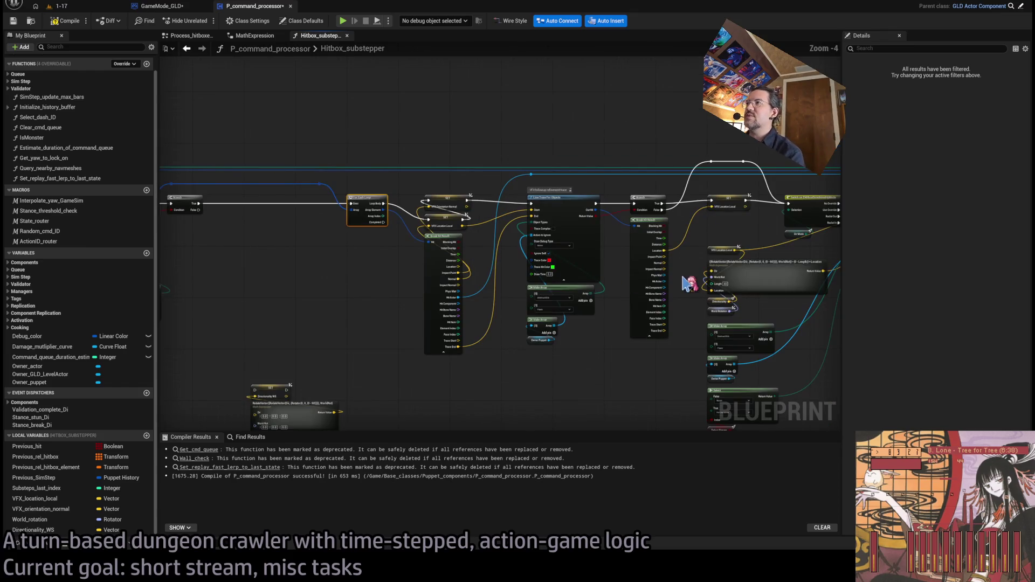
mouse_move(578, 156)
left_mouse_down()
mouse_move(434, 145)
mouse_move(407, 192)
mouse_move(442, 218)
left_mouse_up()
scroll(587, 189, "up", 1)
left_click_drag(587, 190, 466, 201)
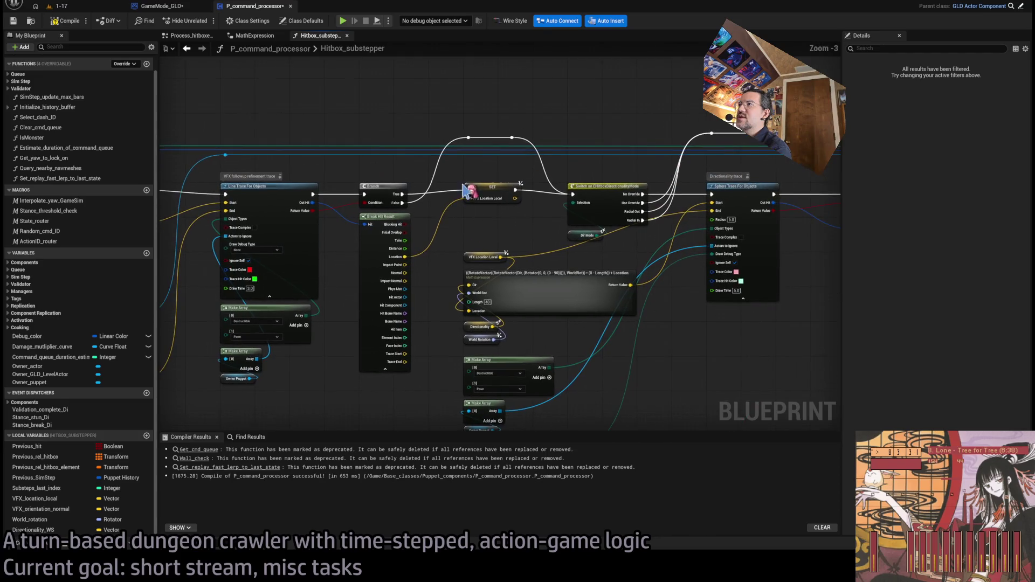
mouse_move(610, 206)
left_mouse_down()
mouse_move(543, 208)
mouse_move(512, 178)
left_mouse_up()
scroll(512, 178, "down", 2)
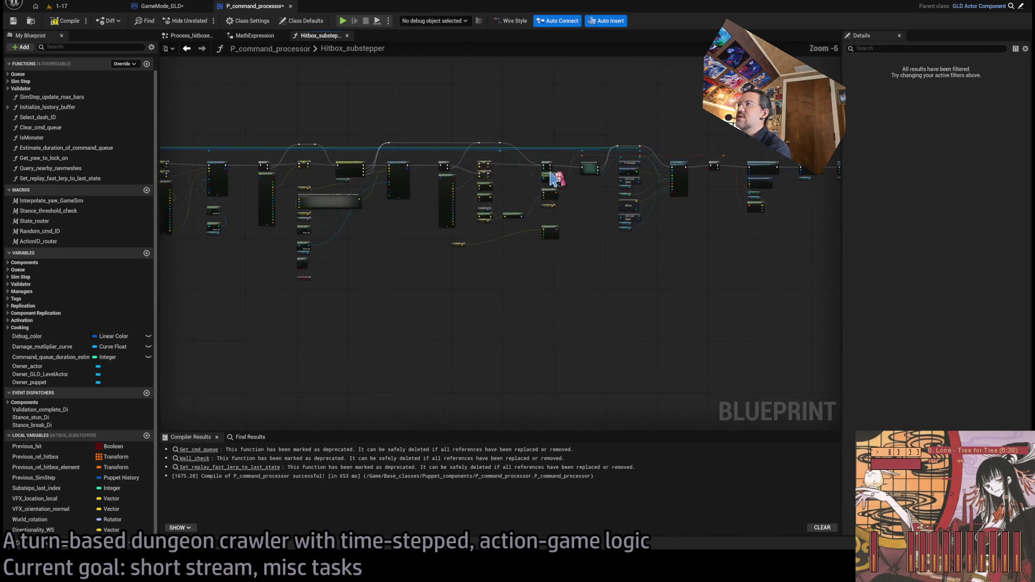
Step: Drop the Directionality WS expression below the trace section and select the trace, Select and Branch nodes
scroll(507, 174, "up", 2)
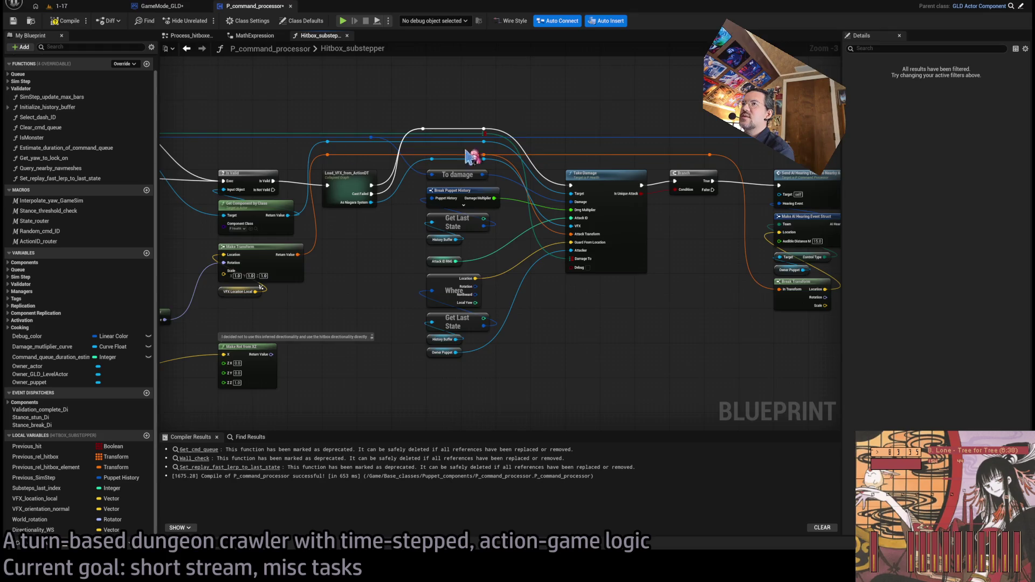
double_click(510, 153)
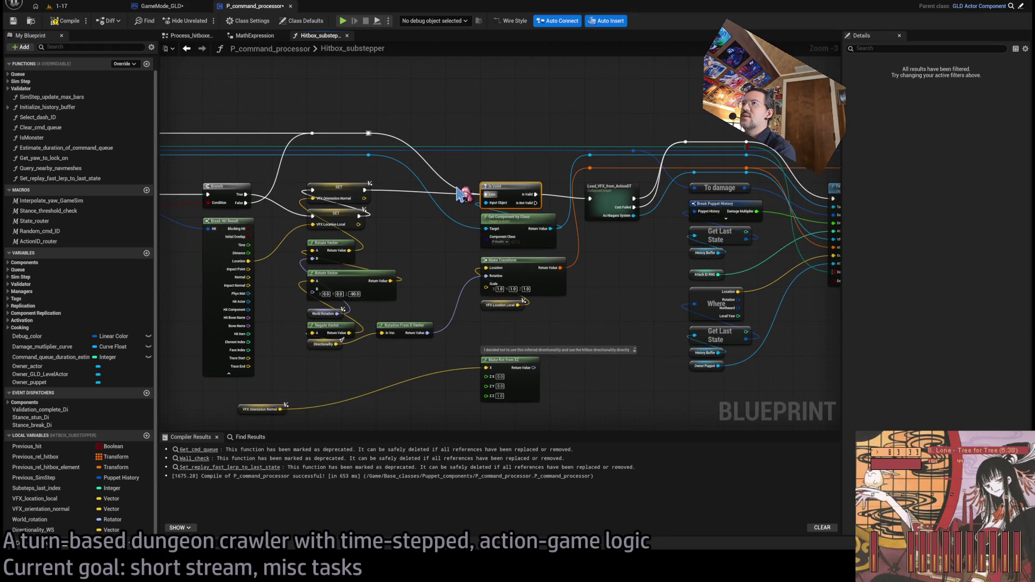
mouse_move(512, 190)
left_mouse_down()
mouse_move(437, 179)
mouse_move(584, 187)
left_mouse_up()
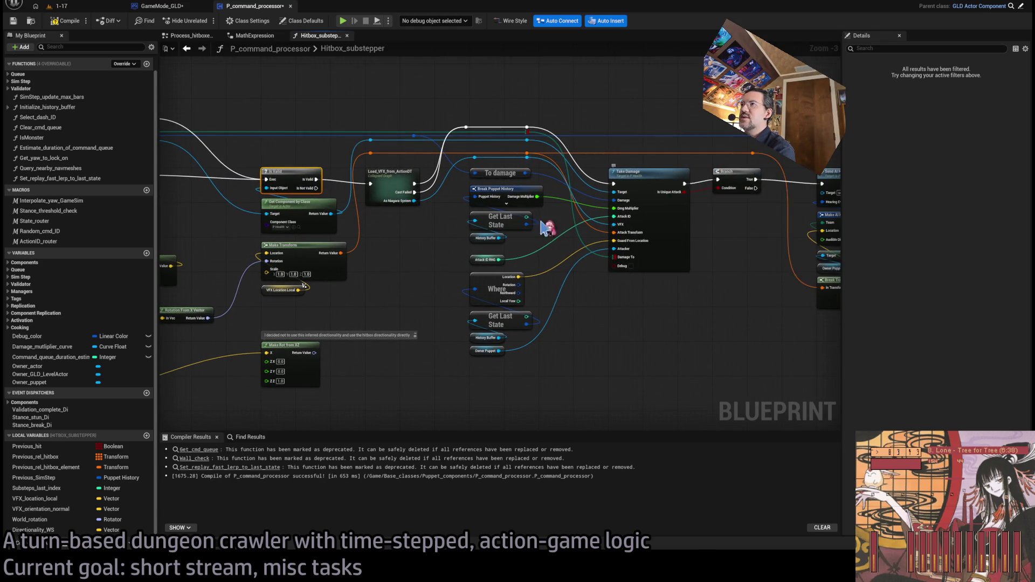
scroll(567, 232, "down", 2)
left_click_drag(384, 296, 838, 264)
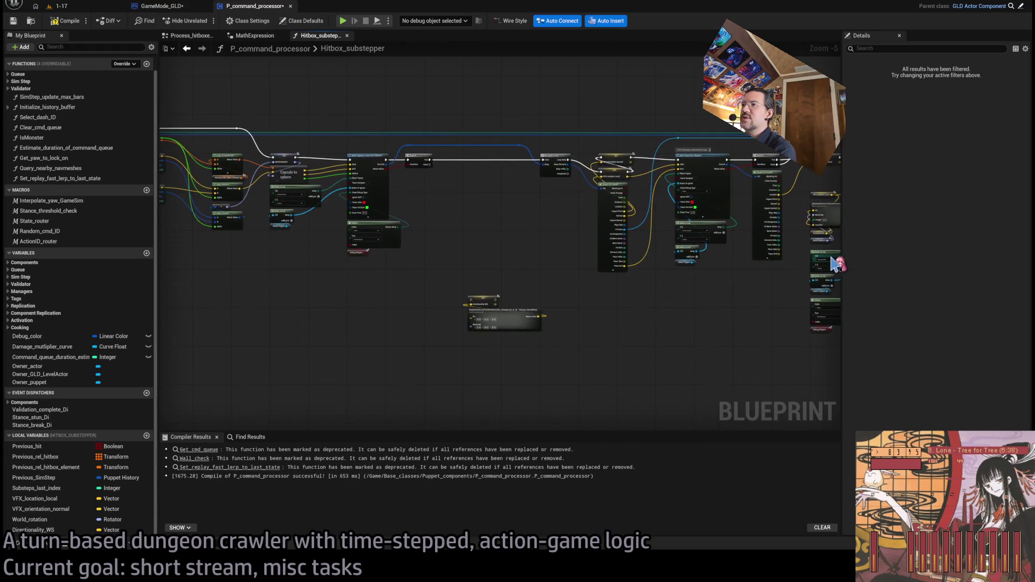
scroll(474, 297, "up", 2)
mouse_move(486, 296)
left_mouse_down()
mouse_move(462, 224)
mouse_move(500, 349)
mouse_move(735, 308)
left_mouse_up()
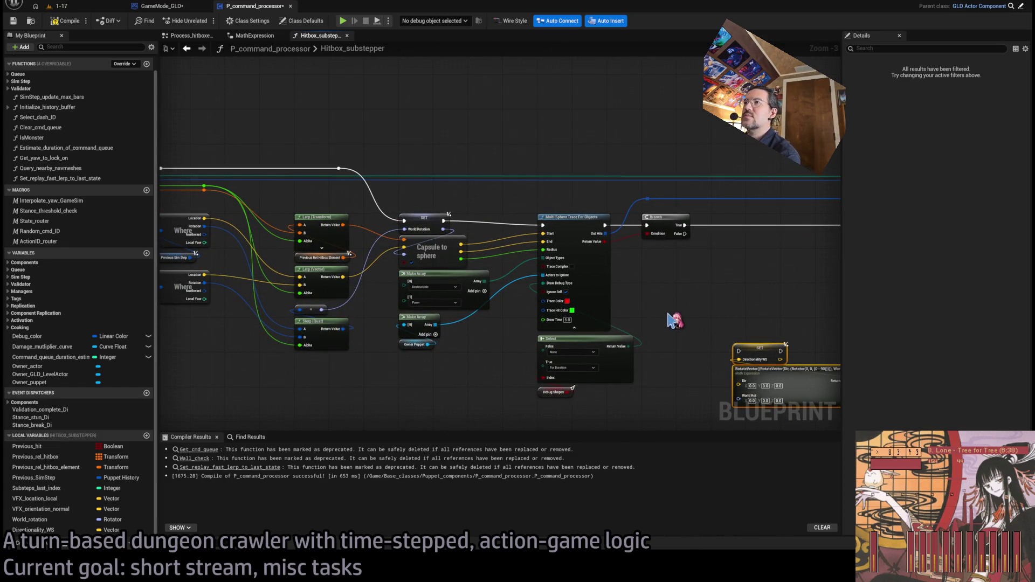
scroll(458, 348, "down", 2)
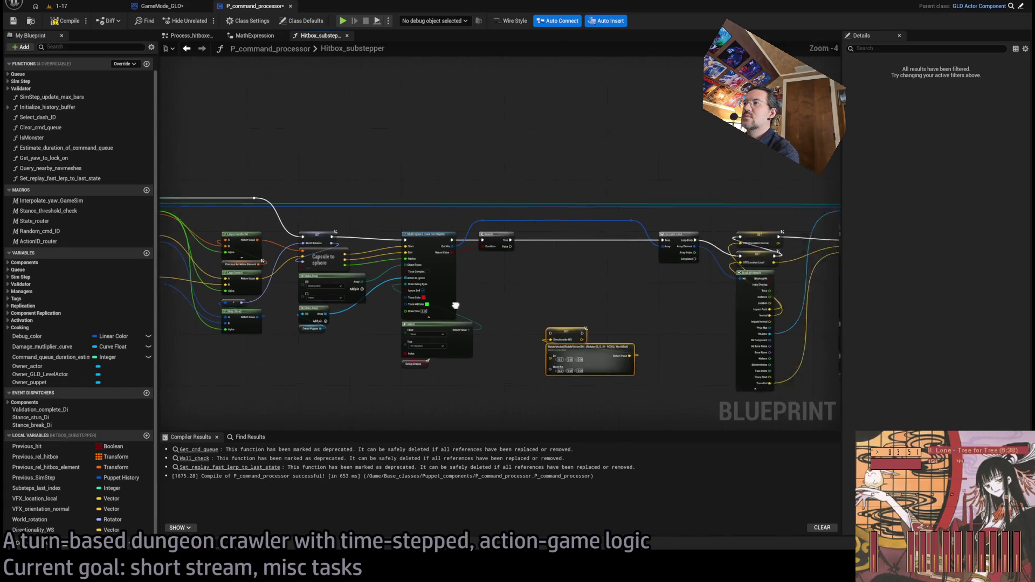
mouse_move(485, 334)
left_mouse_down()
mouse_move(449, 399)
mouse_move(380, 409)
left_mouse_up()
left_click_drag(398, 194, 485, 378)
left_click_drag(425, 253, 488, 253)
scroll(497, 248, "up", 5)
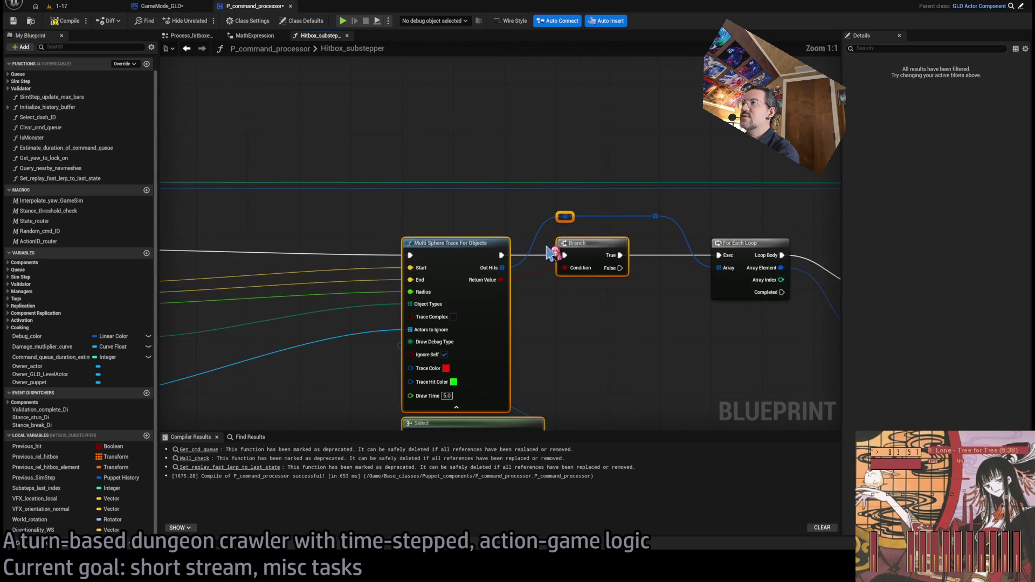
Step: Shift the trace, Branch and Select nodes right and move Capsule to sphere and Make Arrays beside them
left_click_drag(589, 248, 639, 252)
scroll(561, 288, "down", 3)
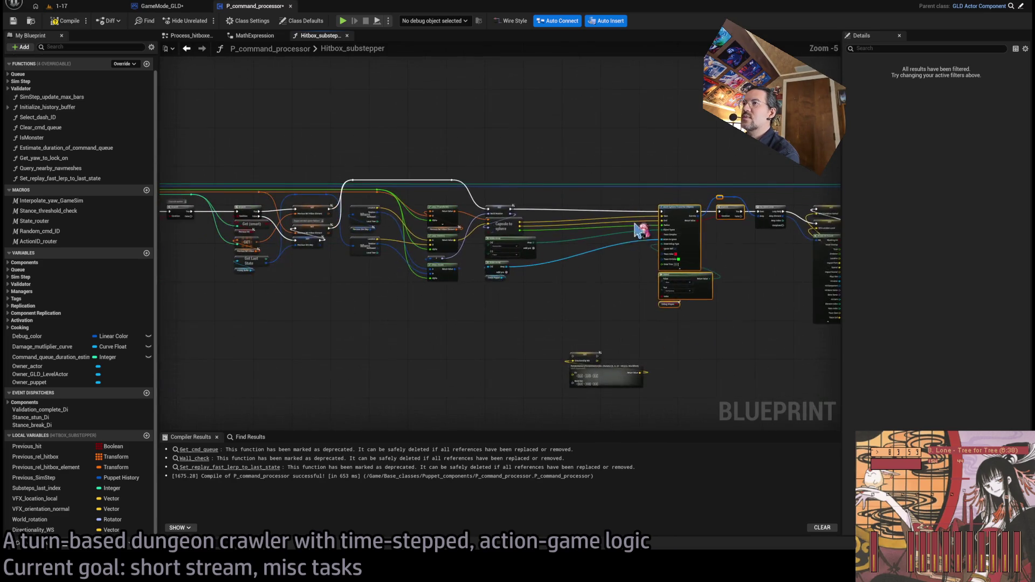
left_click_drag(477, 291, 474, 268)
mouse_move(476, 197)
left_mouse_down()
mouse_move(631, 177)
mouse_move(613, 159)
left_mouse_up()
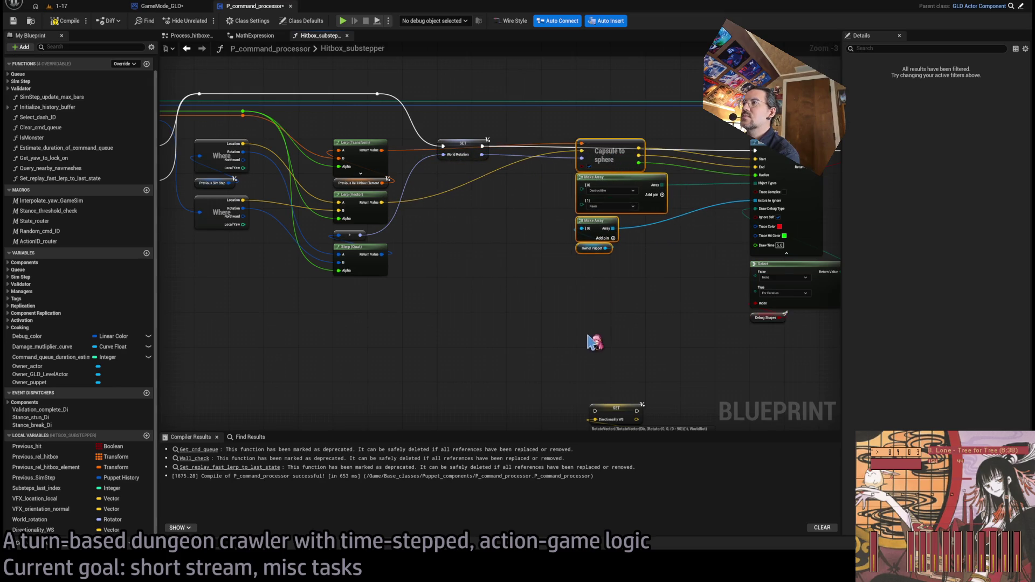
mouse_move(636, 360)
left_mouse_down()
mouse_move(497, 196)
mouse_move(497, 240)
left_mouse_up()
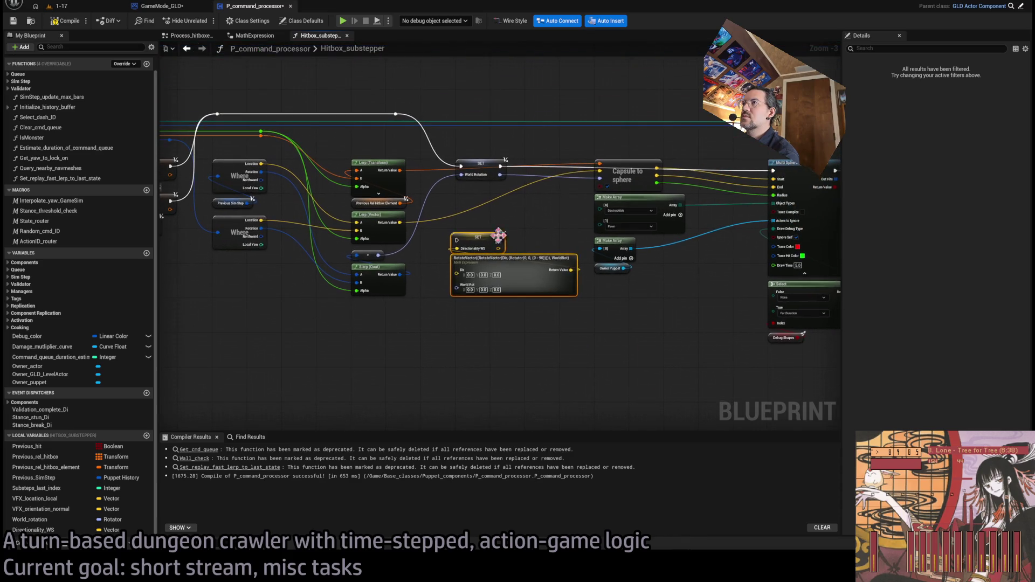
scroll(498, 240, "up", 3)
left_click(417, 270)
left_click_drag(416, 271, 466, 269)
Step: Push the capsule and trace node group about 286 px further right to make room
scroll(357, 262, "down", 5)
scroll(356, 263, "down", 4)
left_click_drag(771, 162, 209, 338)
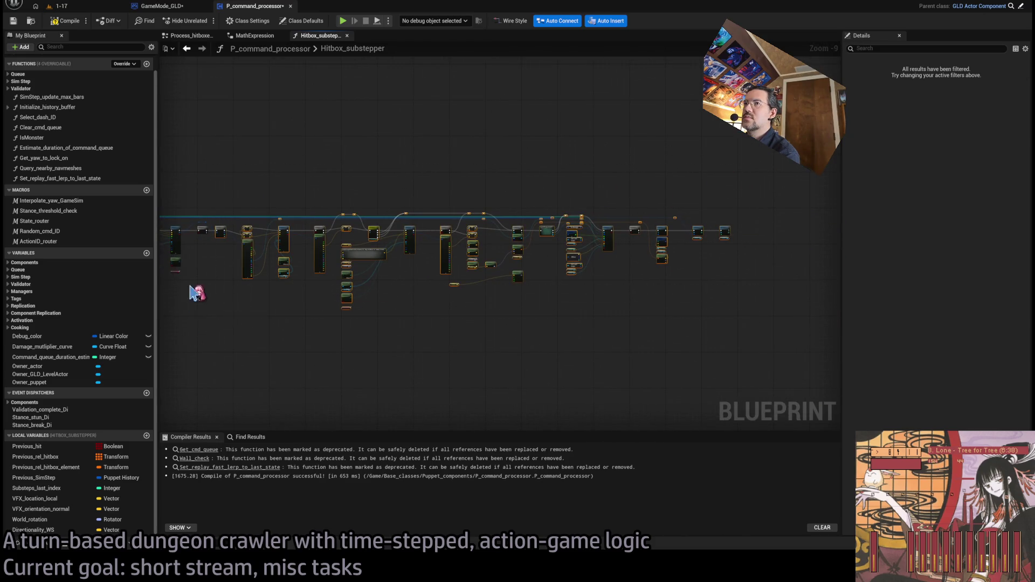
scroll(439, 295, "up", 7)
left_click_drag(435, 153, 548, 358)
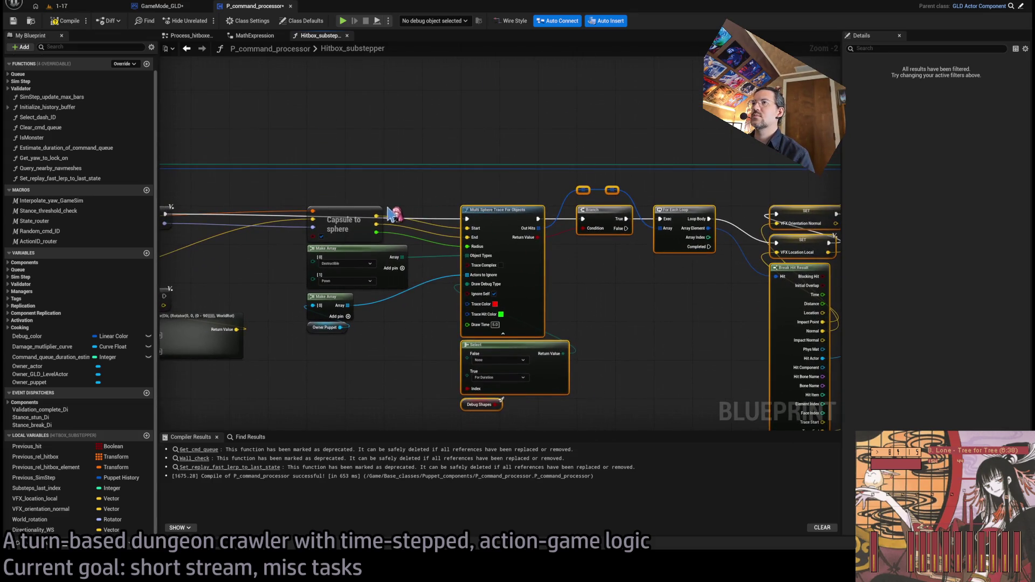
left_click_drag(334, 220, 488, 220)
left_click_drag(334, 291, 545, 318)
left_click(462, 330)
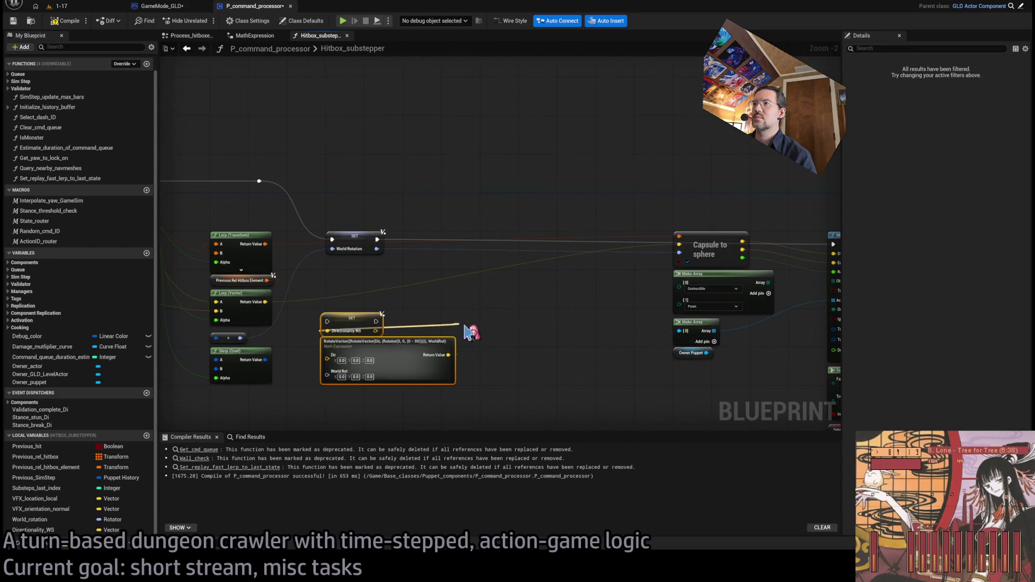
left_click(274, 221)
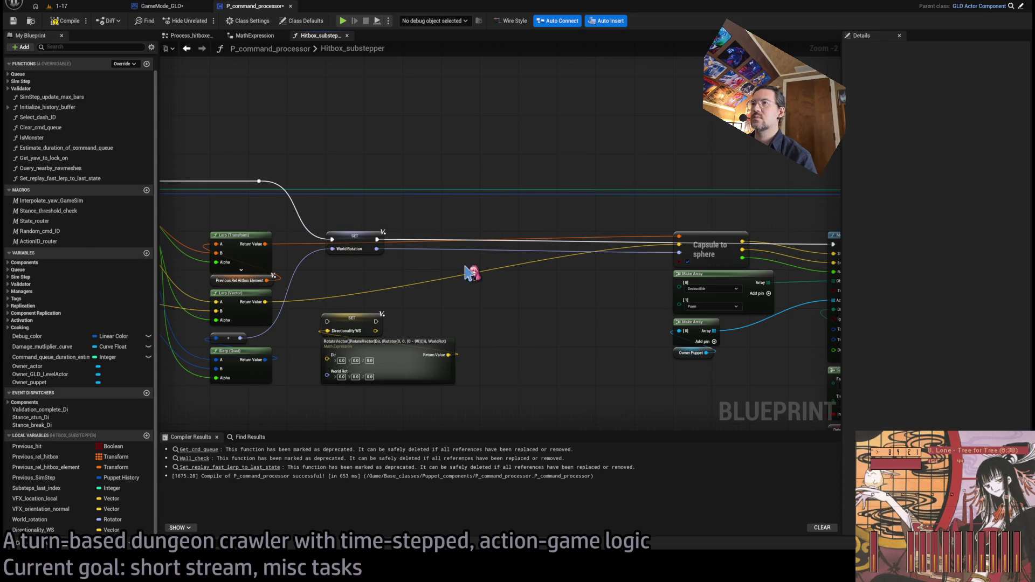
Step: Reroute the Lerp Transform wire, place SET Directionality WS after World Rotation, and wire World Rotation to World Rot
double_click(325, 242)
left_click_drag(330, 239, 339, 214)
double_click(381, 211)
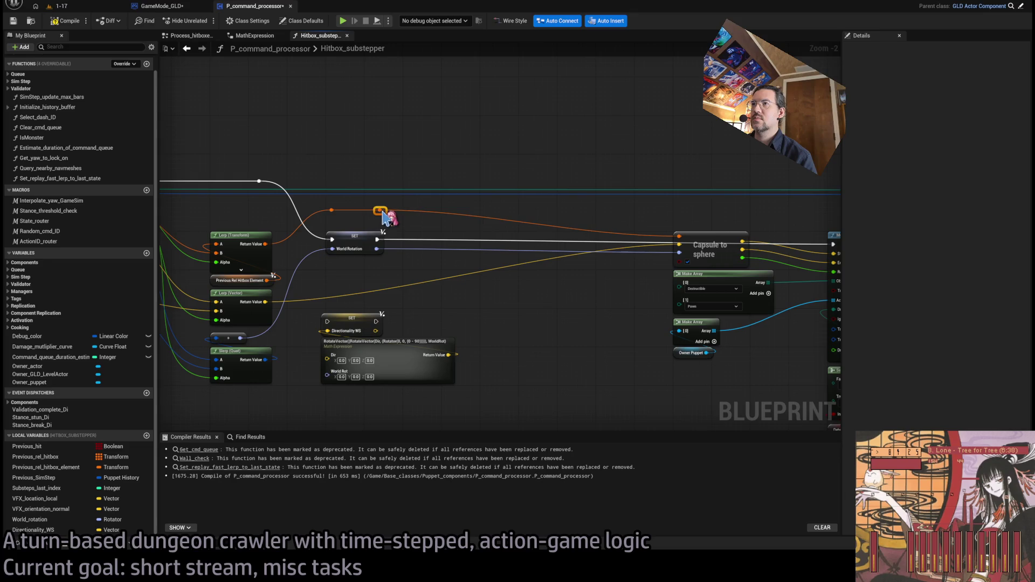
mouse_move(365, 388)
left_mouse_down()
mouse_move(447, 375)
mouse_move(467, 313)
mouse_move(485, 305)
left_mouse_up()
scroll(419, 311, "up", 2)
mouse_move(360, 230)
left_mouse_down()
mouse_move(475, 295)
mouse_move(458, 282)
left_mouse_up()
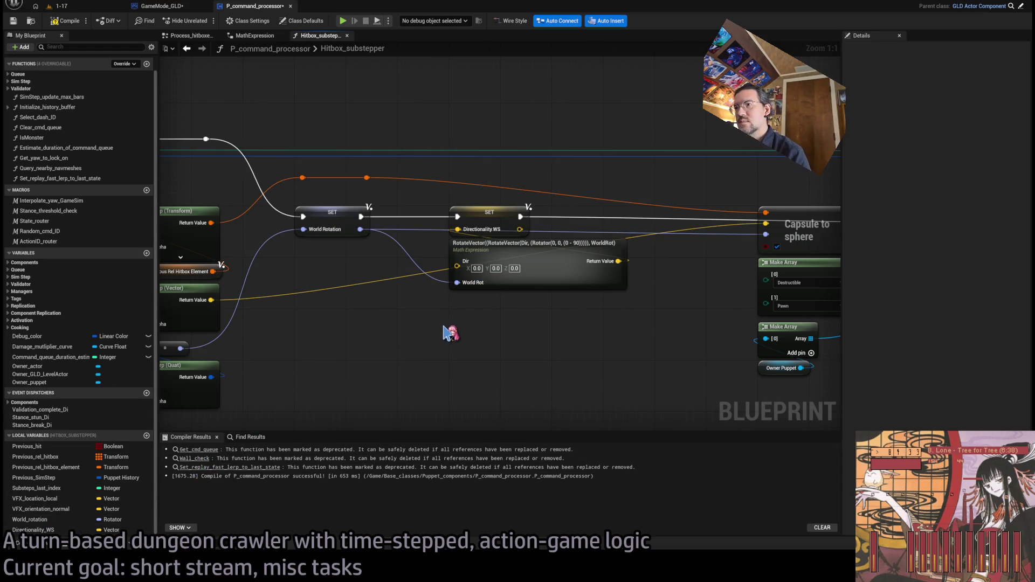
Step: Paste a Directionality getter and connect it to the math expression's Dir input
key("ctrl+v")
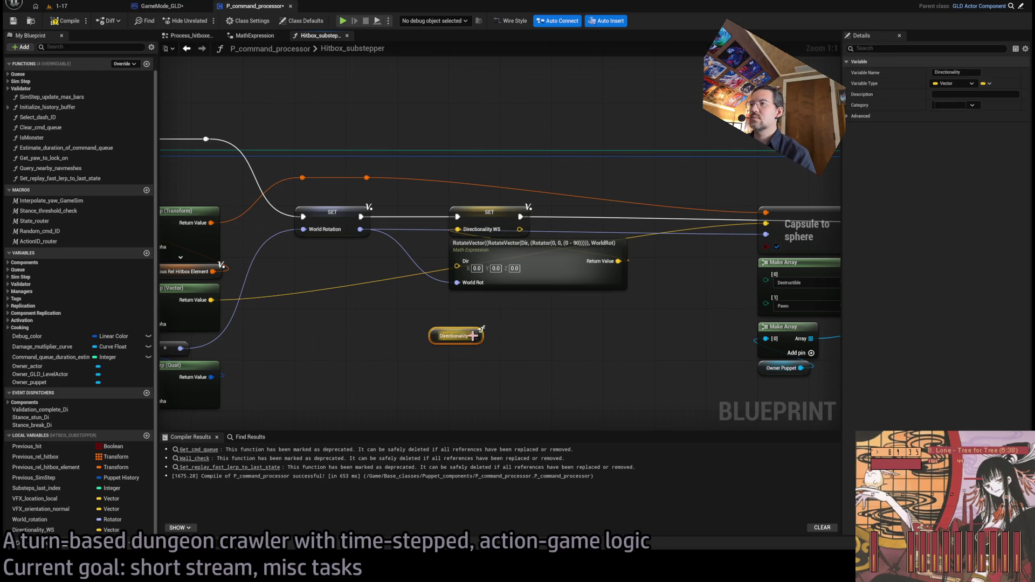
left_click_drag(446, 323, 459, 286)
left_click(491, 351)
mouse_move(374, 319)
left_mouse_down()
mouse_move(418, 319)
mouse_move(525, 290)
mouse_move(721, 289)
mouse_move(381, 348)
mouse_move(341, 230)
left_mouse_up()
Step: Add reroute knots lifting the yellow, execution and blue wires above the SET nodes
double_click(361, 329)
left_click_drag(532, 241, 258, 221)
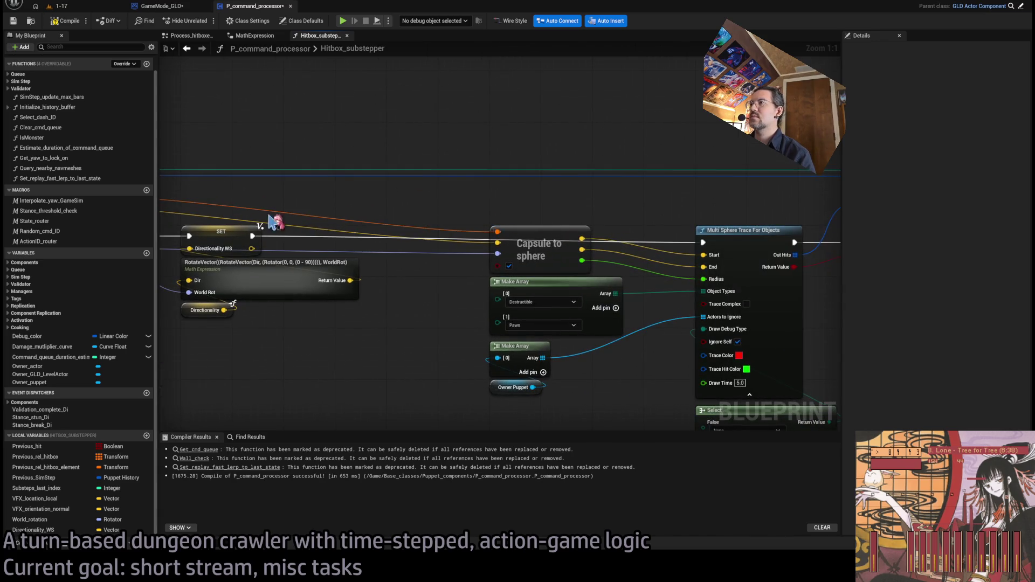
mouse_move(339, 239)
left_mouse_down()
mouse_move(366, 210)
mouse_move(353, 209)
mouse_move(356, 222)
mouse_move(378, 213)
mouse_move(363, 211)
mouse_move(515, 214)
left_mouse_up()
mouse_move(661, 281)
left_mouse_down()
mouse_move(550, 322)
mouse_move(446, 308)
left_mouse_up()
double_click(387, 247)
mouse_move(398, 246)
left_mouse_down()
mouse_move(545, 169)
mouse_move(560, 180)
mouse_move(633, 177)
left_mouse_up()
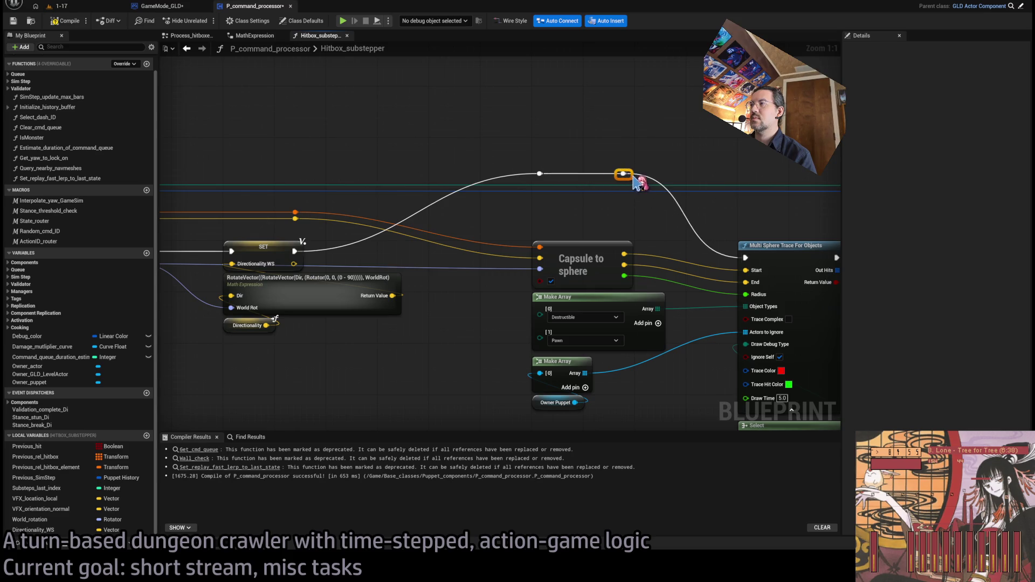
mouse_move(684, 207)
left_mouse_down()
mouse_move(511, 226)
mouse_move(504, 301)
mouse_move(578, 327)
left_mouse_up()
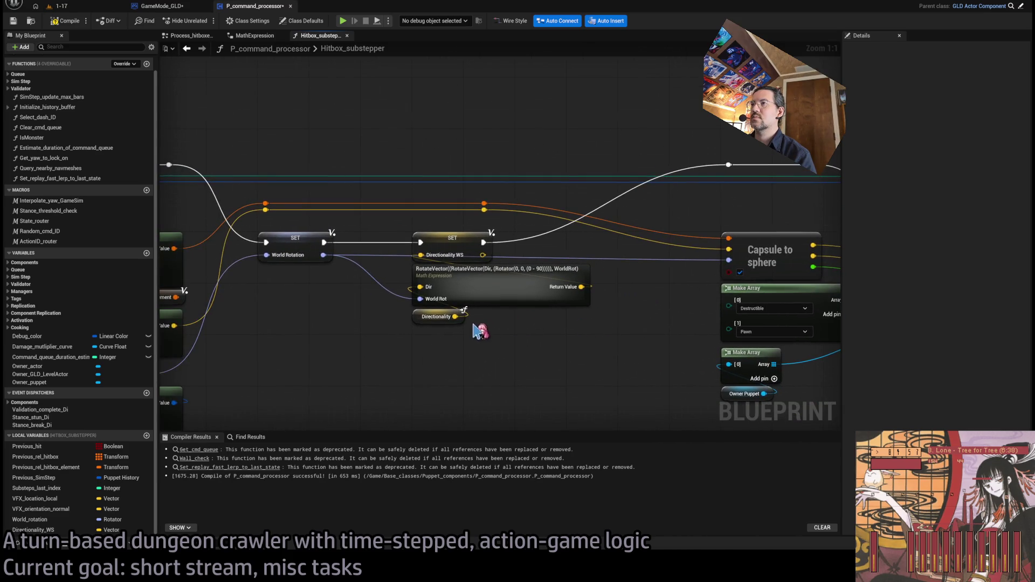
double_click(542, 255)
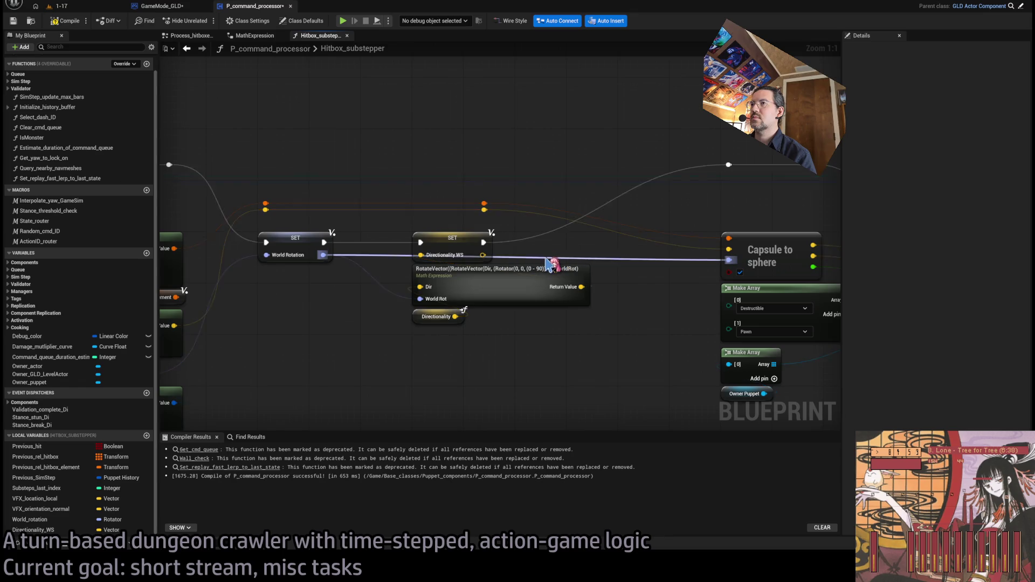
key("ctrl+z")
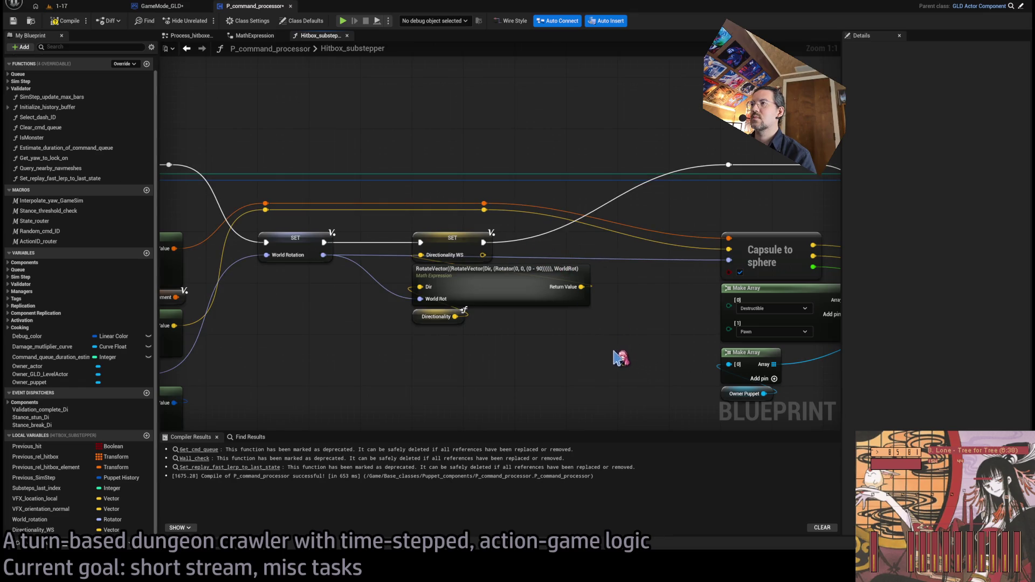
double_click(511, 255)
mouse_move(516, 258)
left_mouse_down()
mouse_move(492, 224)
mouse_move(458, 213)
mouse_move(431, 220)
left_mouse_up()
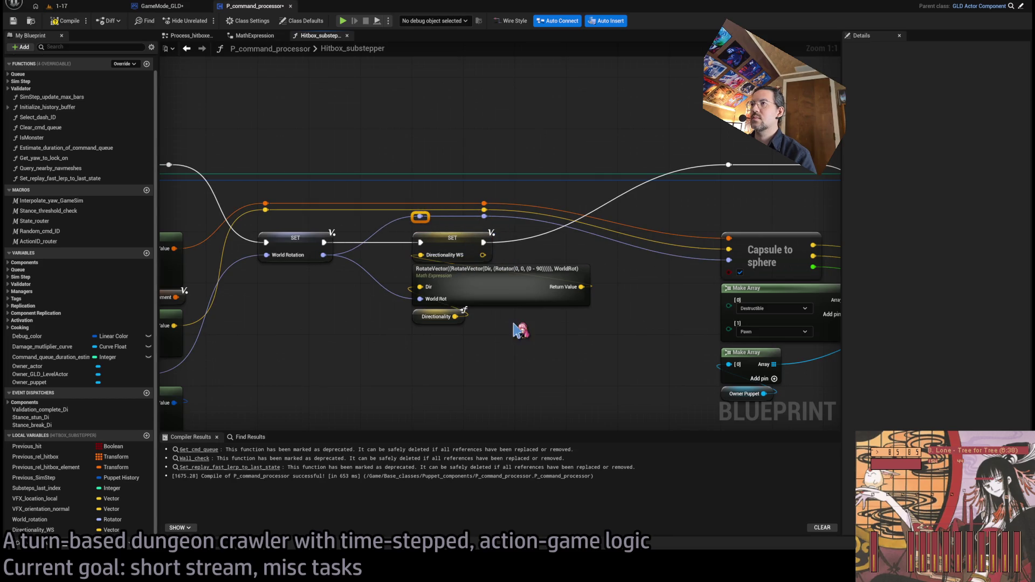
Step: Feed Directionality WS into Rotation From X Vector and return to the level for a playtest
left_click(402, 242)
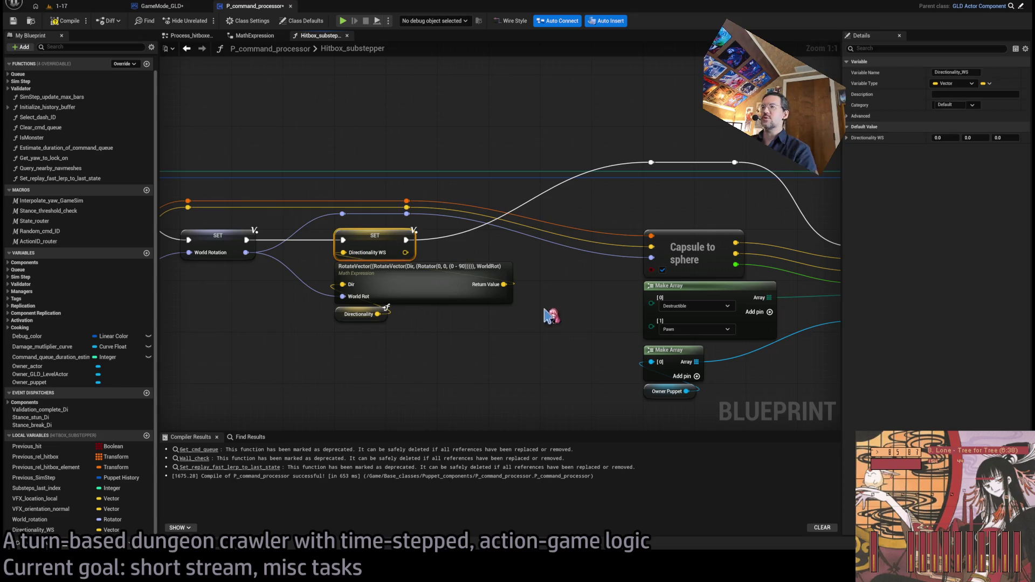
scroll(554, 316, "down", 2)
mouse_move(303, 184)
left_mouse_down()
mouse_move(247, 254)
mouse_move(319, 289)
mouse_move(534, 322)
left_mouse_up()
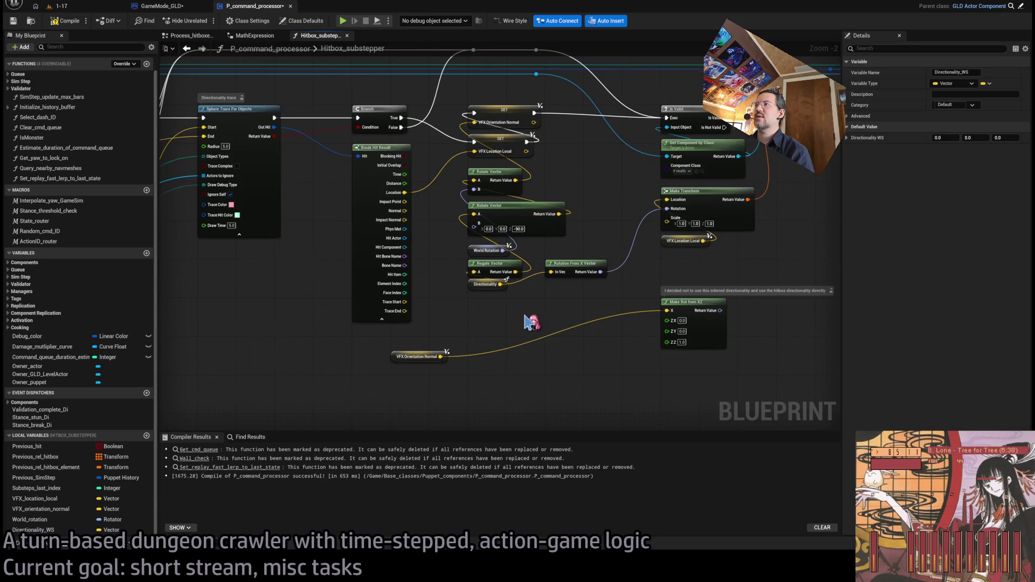
scroll(474, 324, "up", 2)
left_click_drag(467, 322, 462, 352)
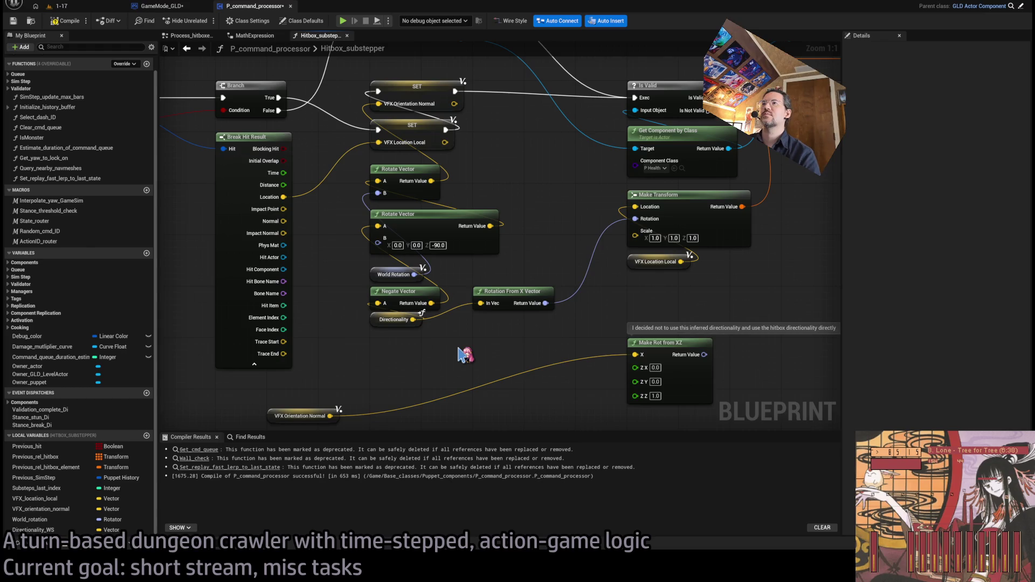
mouse_move(462, 354)
left_mouse_down()
mouse_move(488, 322)
mouse_move(662, 279)
left_mouse_up()
left_click(507, 292, "shift")
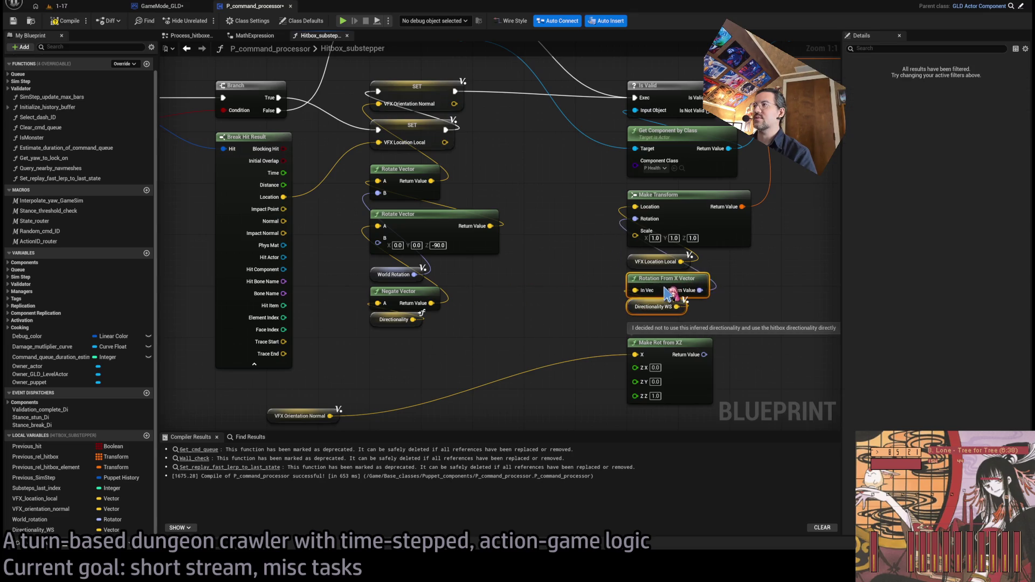
left_click(777, 281)
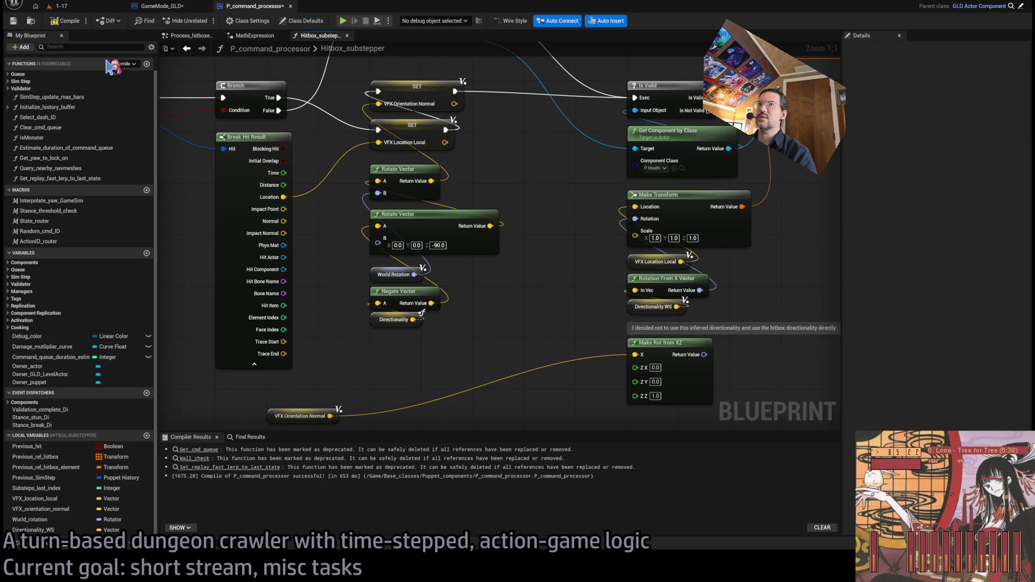
left_click(56, 6)
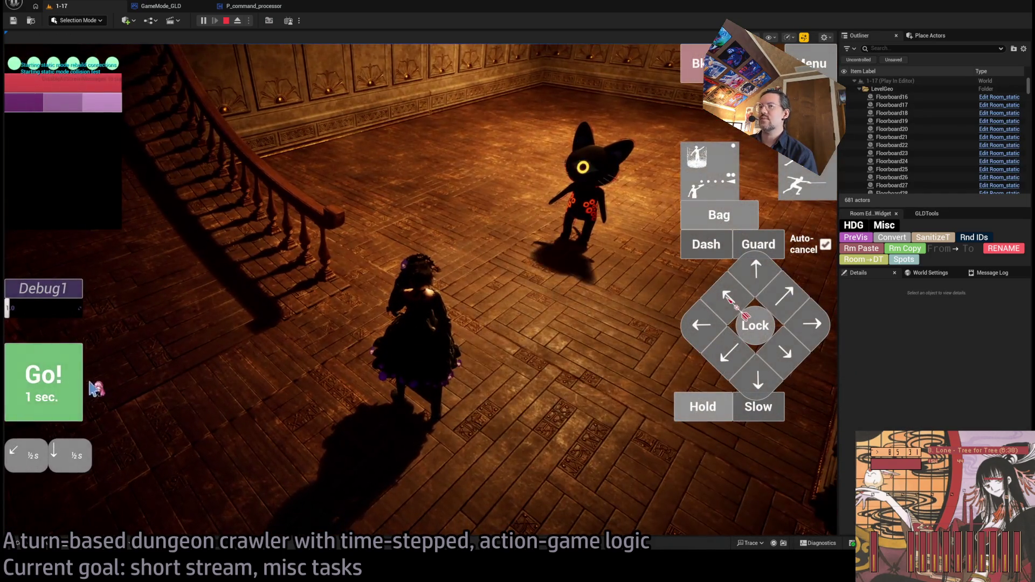
Step: Playtest a turn: lock onto the cat enemy, queue an up-right stance-breaker attack, then stop
left_click(81, 384)
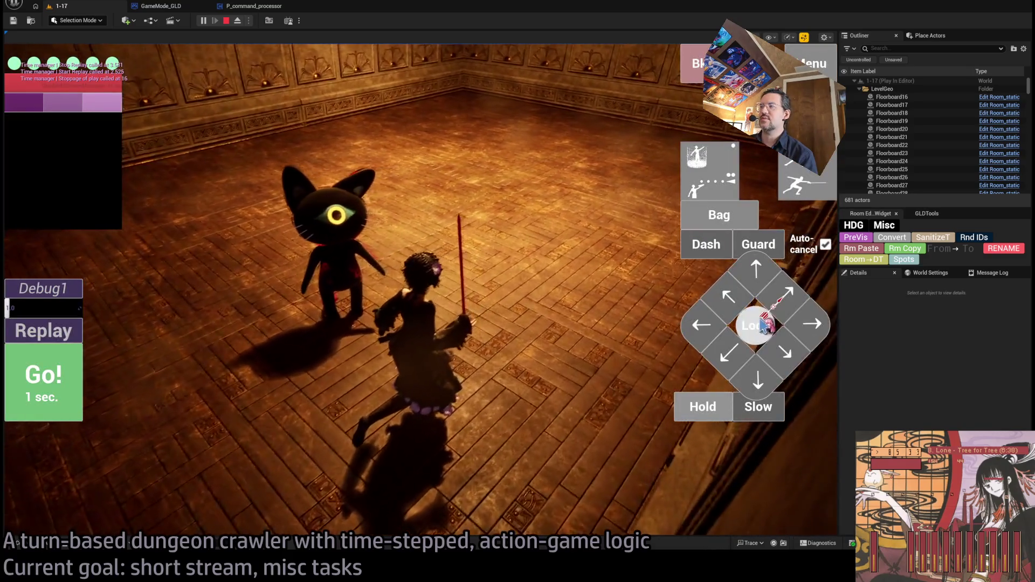
left_click(762, 322)
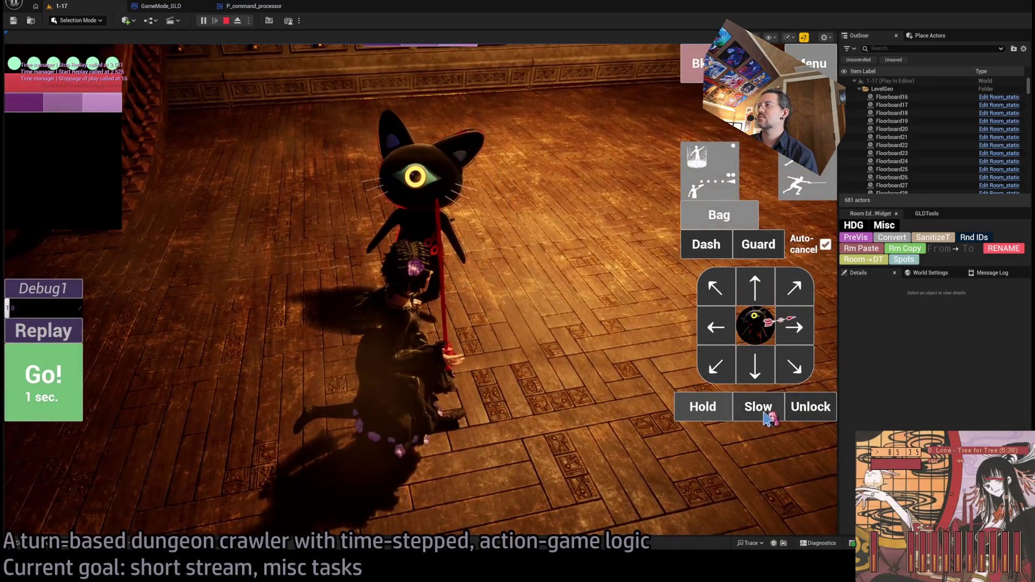
left_click(803, 289)
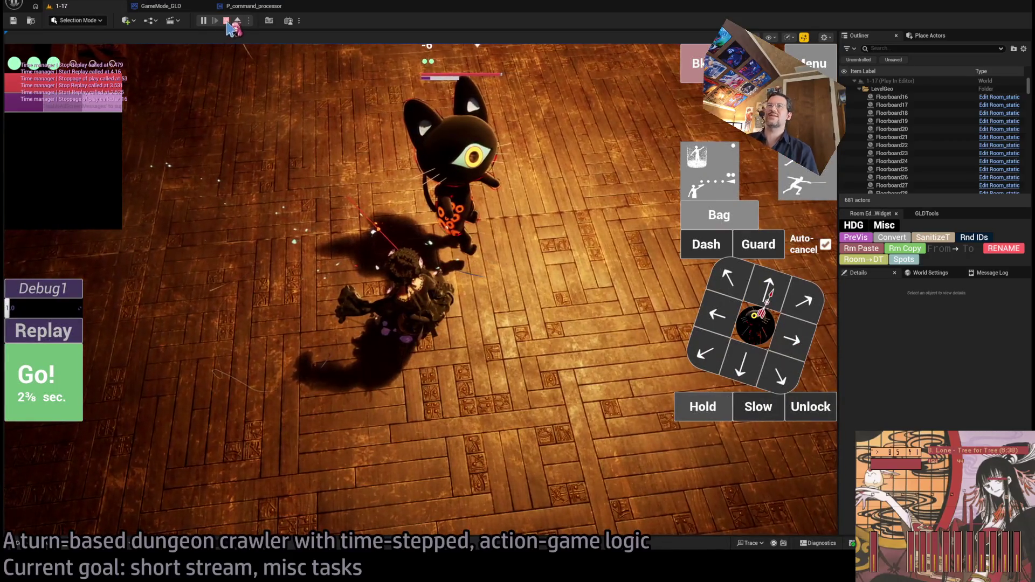
left_click(227, 21)
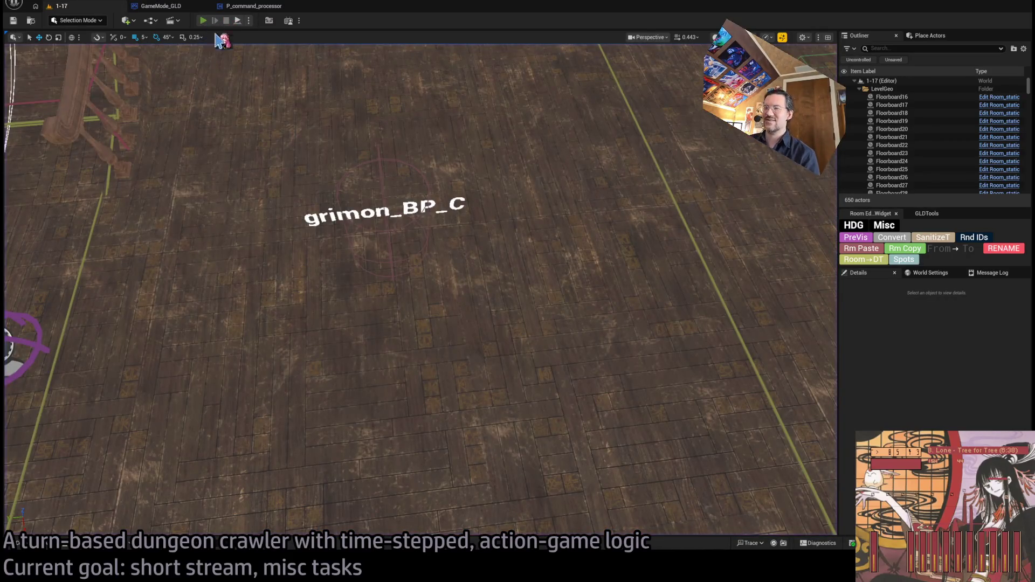
Step: Start a second play session, execute the sword attack, replay the turn, then stop playing
left_click(203, 21)
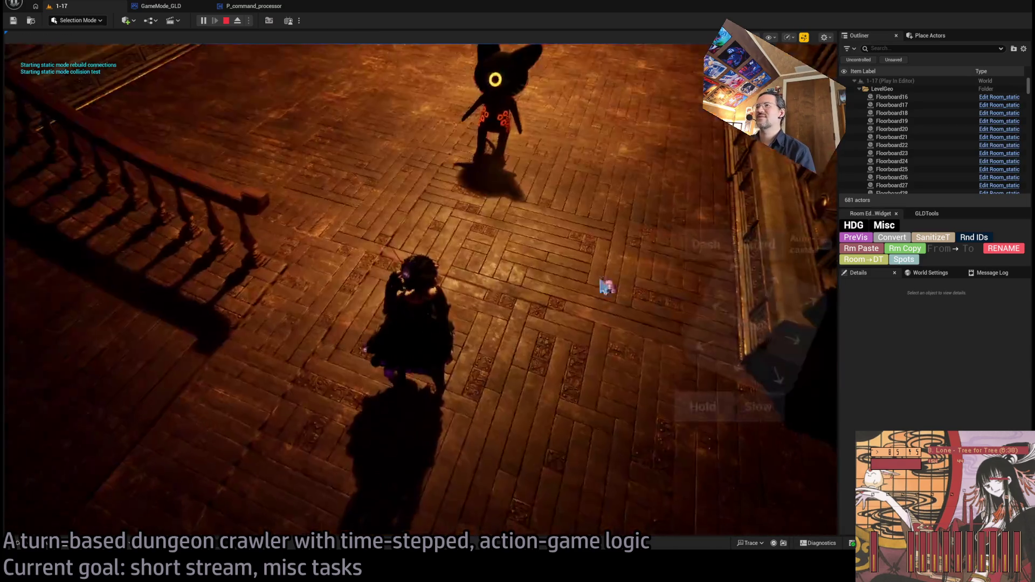
left_click(76, 371)
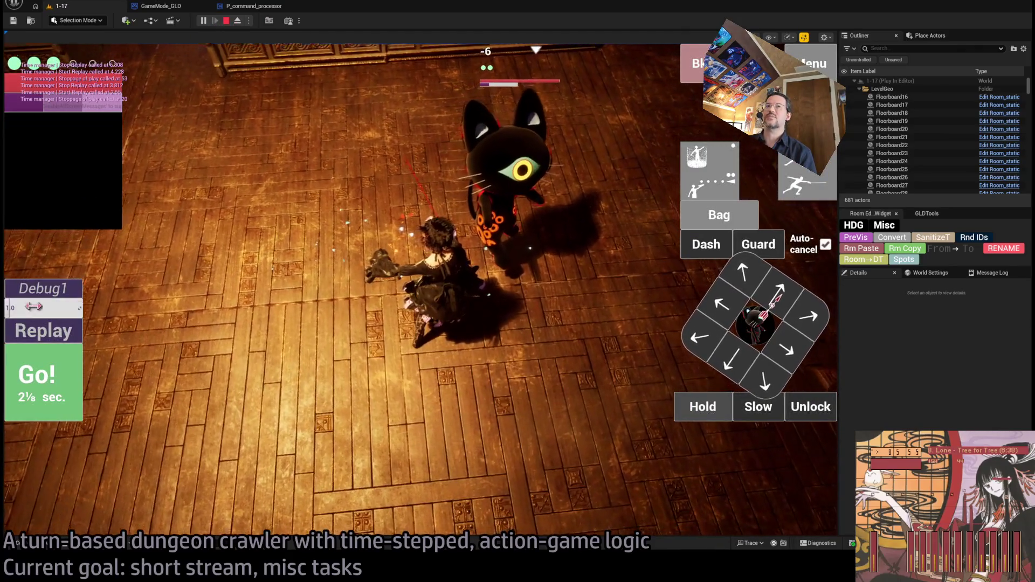
left_click(49, 319)
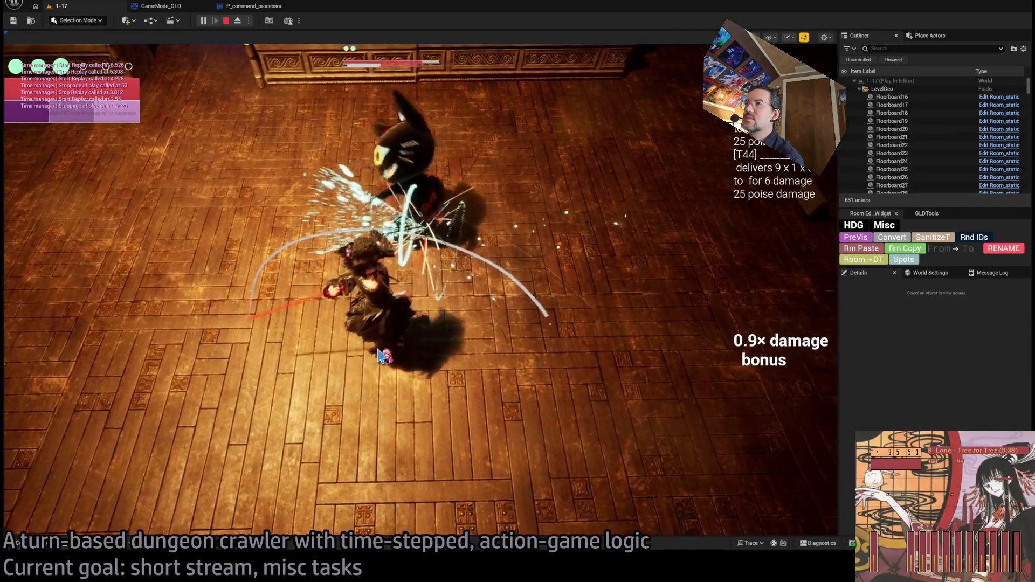
left_click(226, 22)
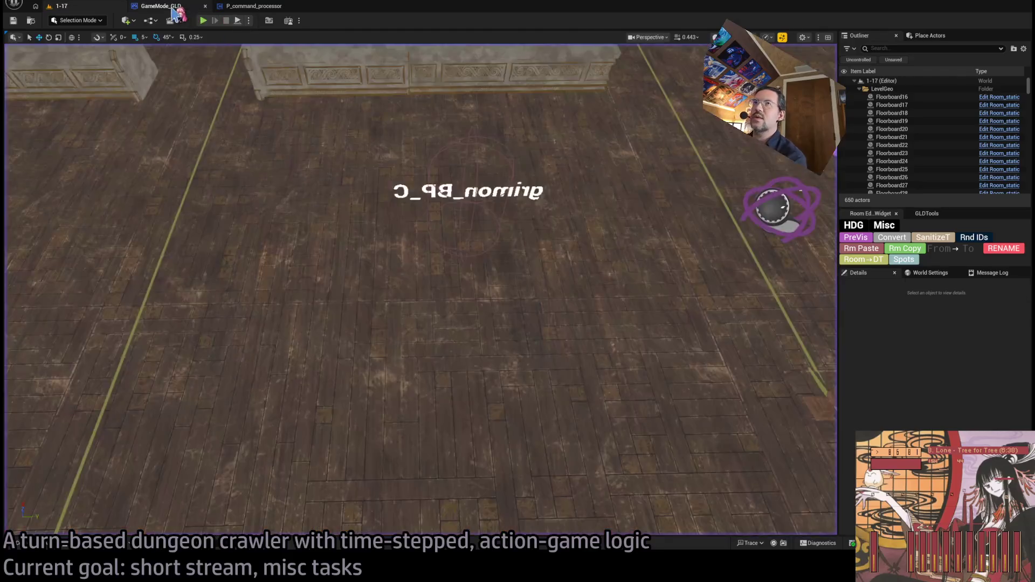
Step: Back in P_command_processor, pan the Hitbox_substepper graph from Sphere Trace to the math expression nodes
left_click(254, 6)
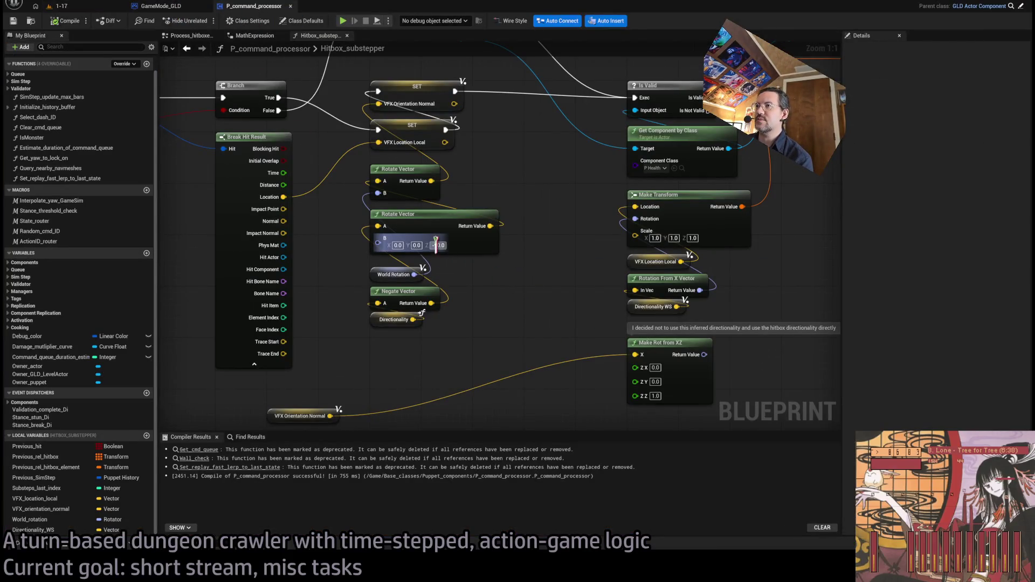
left_click_drag(538, 340, 484, 301)
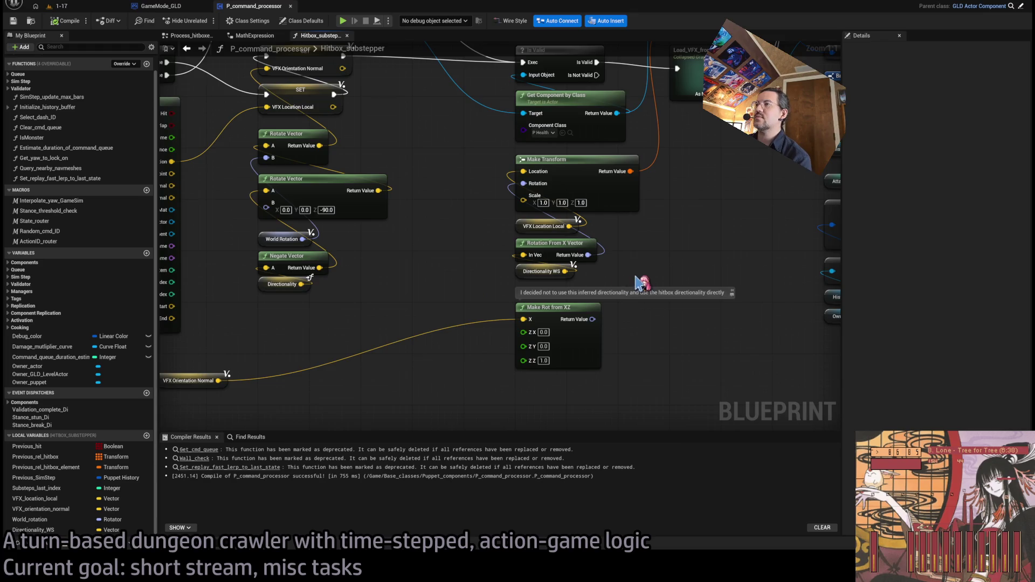
left_click_drag(372, 272, 831, 353)
left_click_drag(482, 317, 386, 322)
scroll(386, 322, "down", 1)
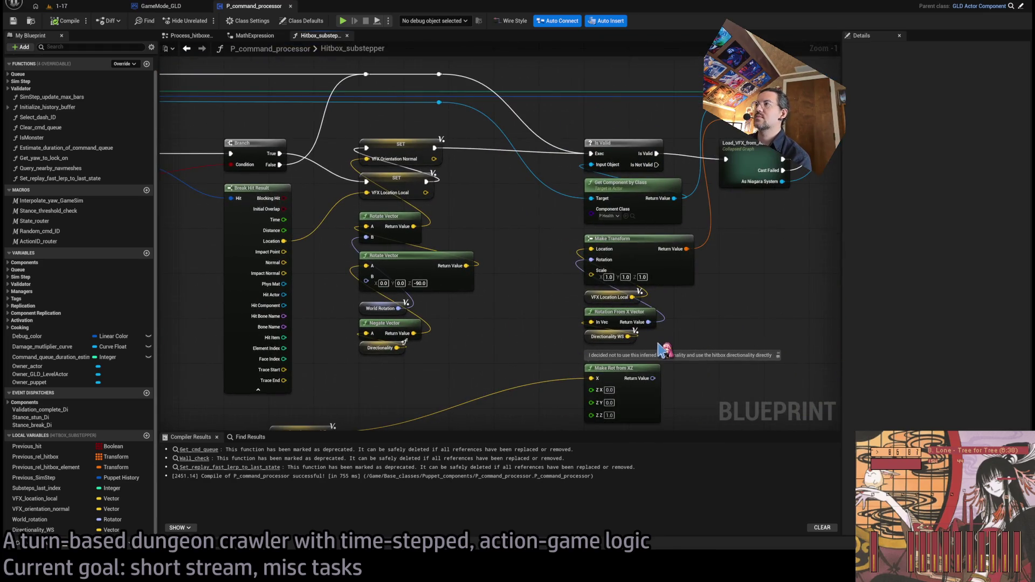
mouse_move(537, 342)
left_mouse_down()
mouse_move(566, 302)
mouse_move(592, 224)
mouse_move(625, 295)
left_mouse_up()
Step: Survey the trace and loop nodes, select the Directionality getter, and open the math expression's graph
scroll(582, 258, "up", 1)
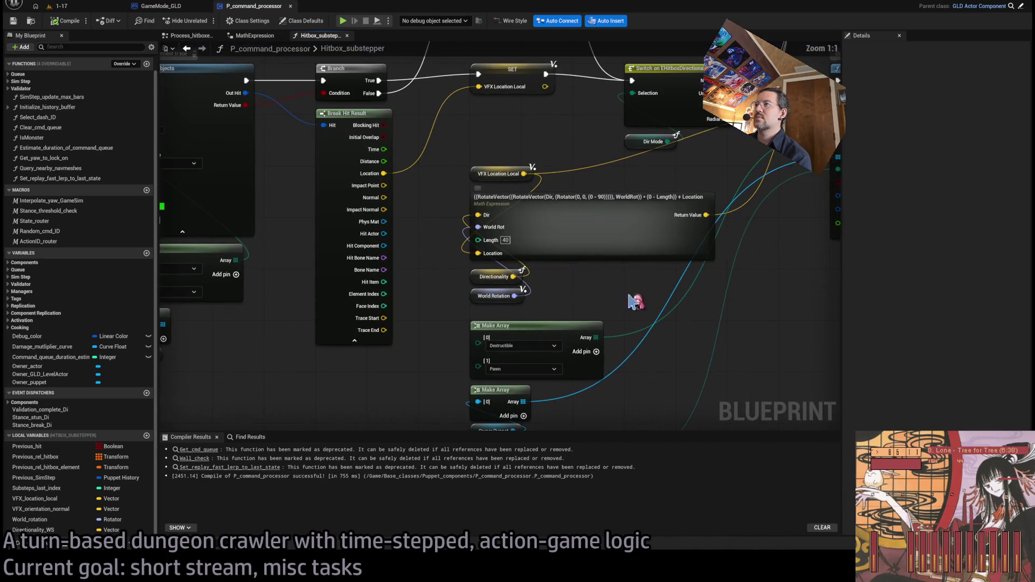
scroll(614, 298, "down", 4)
mouse_move(520, 286)
left_mouse_down()
mouse_move(287, 302)
mouse_move(840, 325)
mouse_move(746, 292)
mouse_move(447, 240)
left_mouse_up()
scroll(763, 259, "up", 2)
scroll(762, 278, "up", 2)
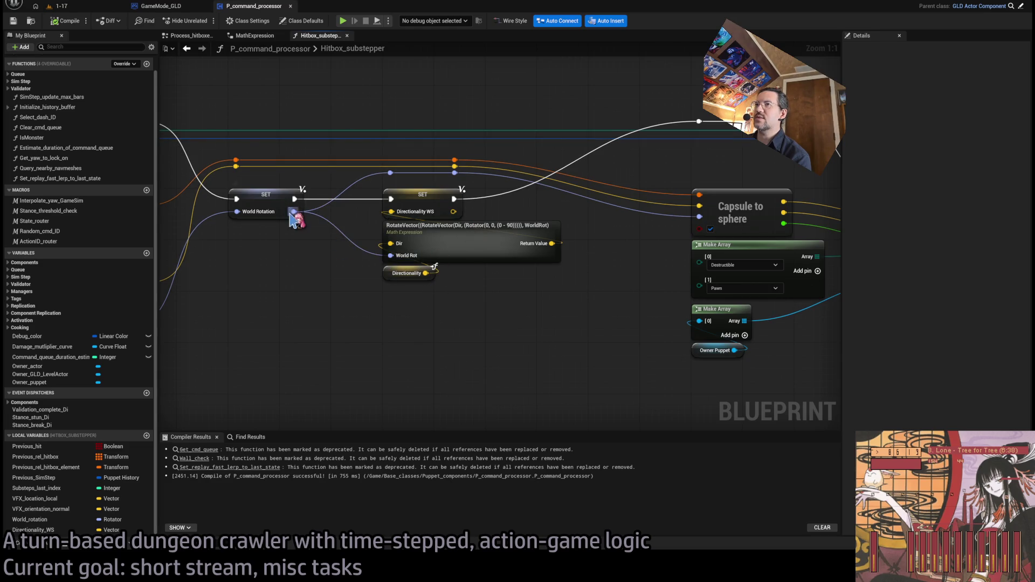
left_click(387, 274)
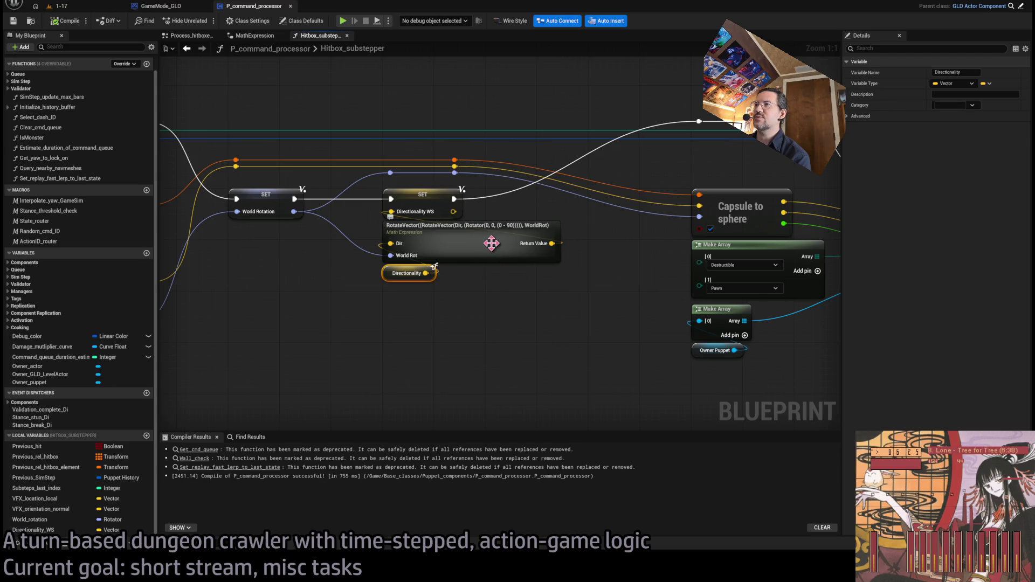
double_click(473, 239)
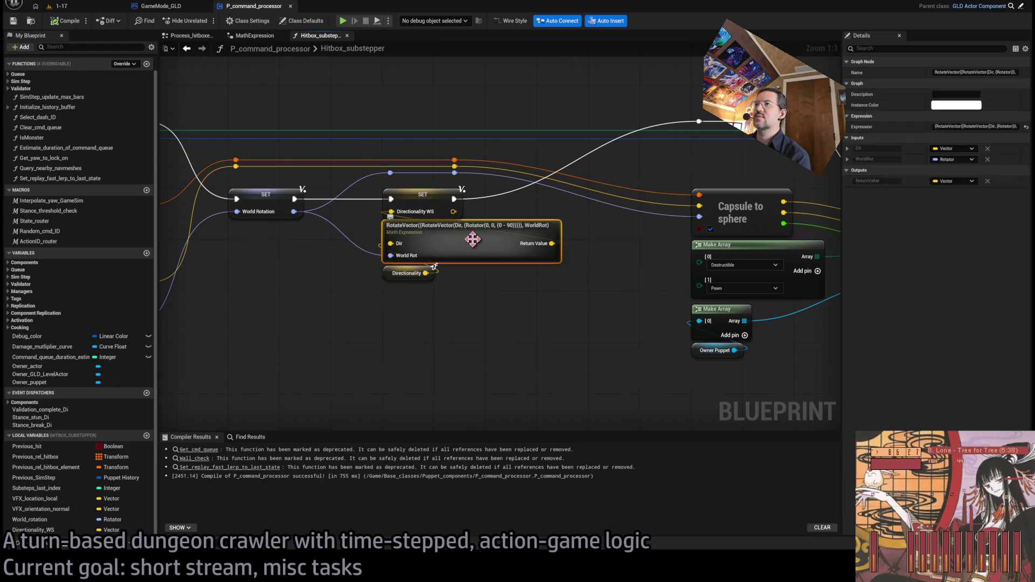
Step: Inspect the expression's inner graph and select the final Rotate Vector node
scroll(591, 192, "up", 4)
mouse_move(549, 149)
left_mouse_down()
mouse_move(451, 157)
mouse_move(418, 173)
mouse_move(347, 167)
mouse_move(493, 203)
left_mouse_up()
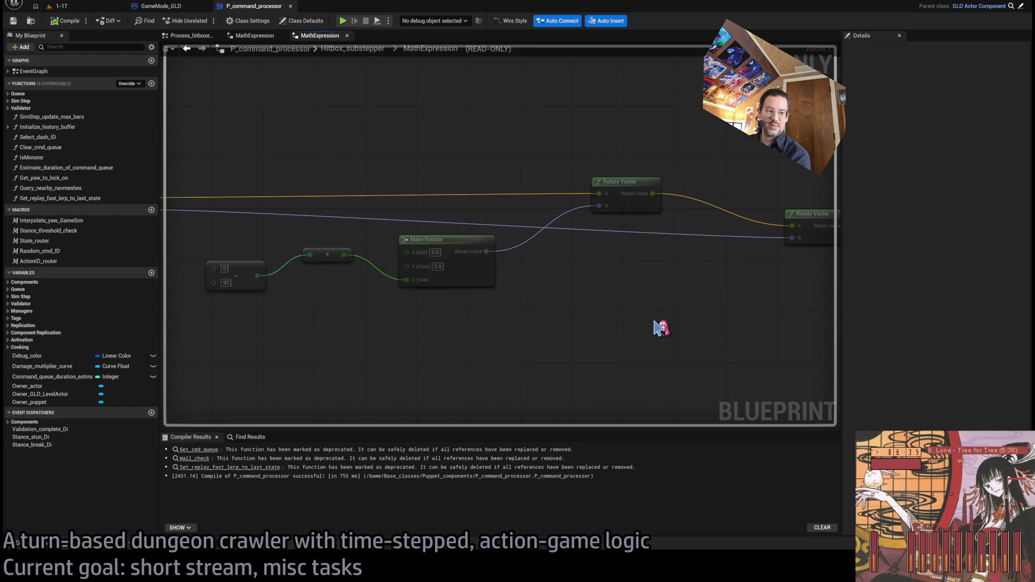
left_click_drag(661, 326, 498, 344)
left_click_drag(555, 247, 636, 287)
scroll(593, 294, "down", 1)
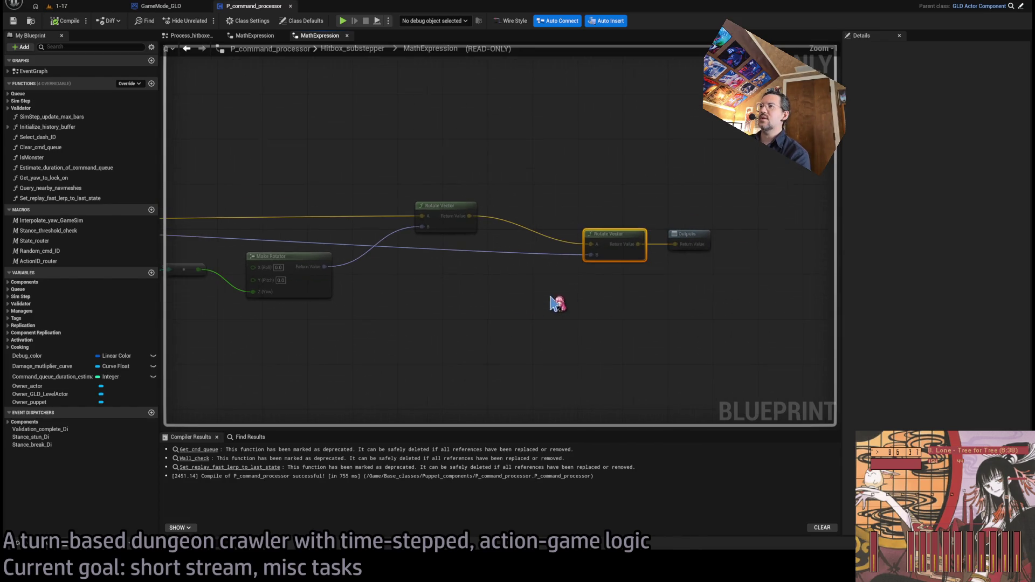
left_click_drag(555, 300, 766, 310)
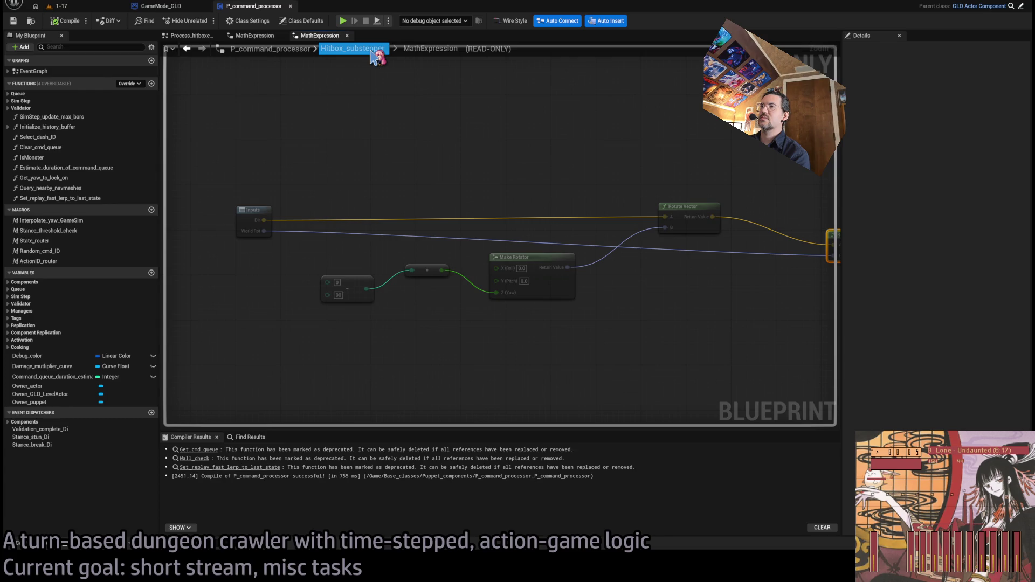
Step: Return to Hitbox_substepper, review the Directionality WS expression unchanged, then switch back to level 1-17
left_click(372, 50)
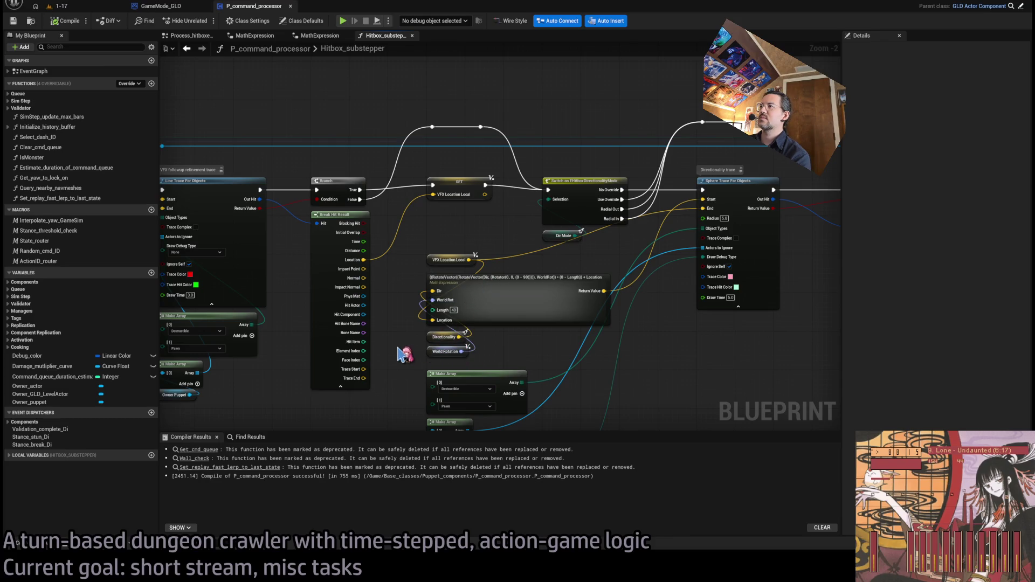
scroll(410, 345, "down", 2)
scroll(642, 291, "up", 4)
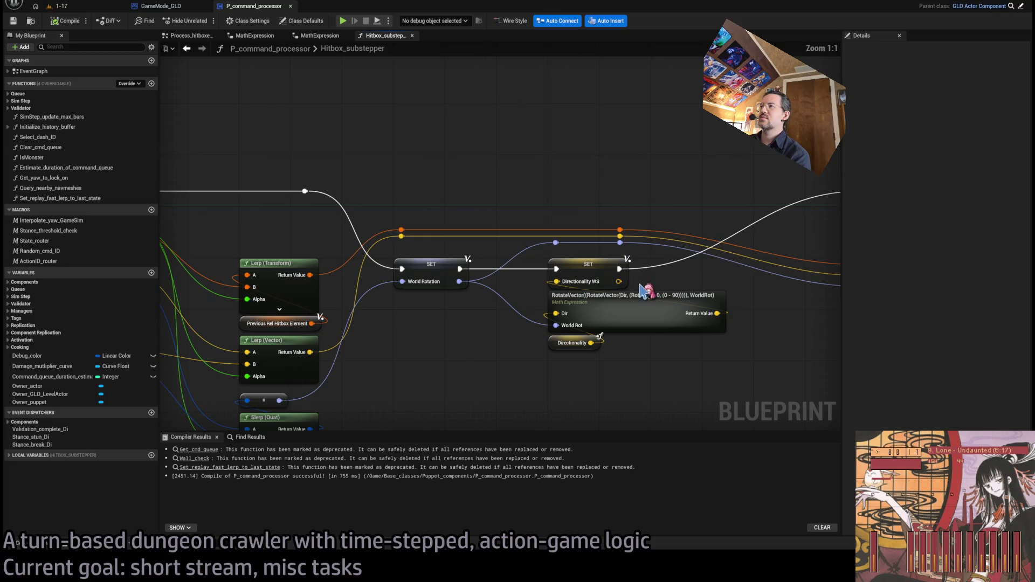
double_click(659, 294)
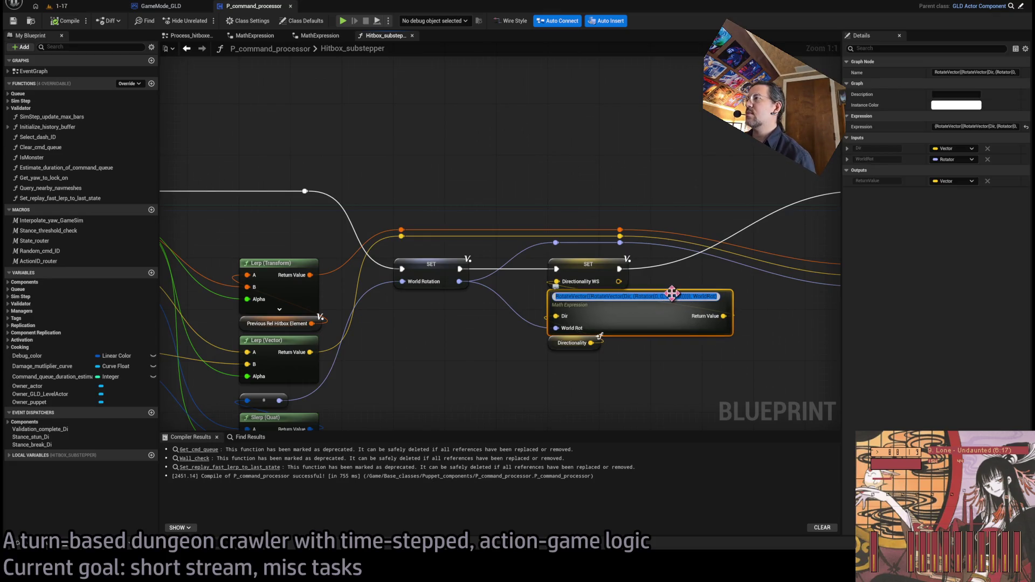
key("Escape")
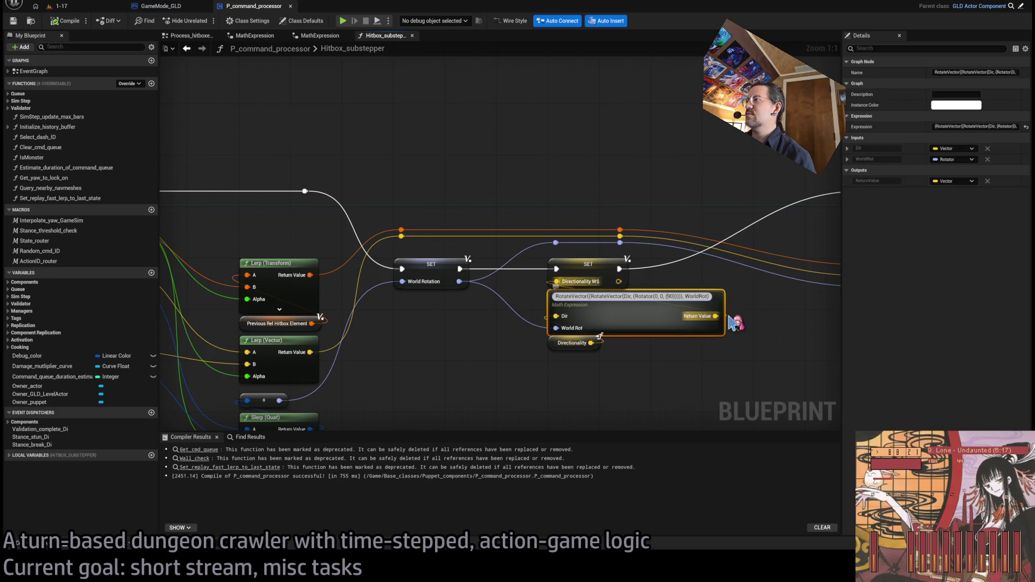
left_click(60, 6)
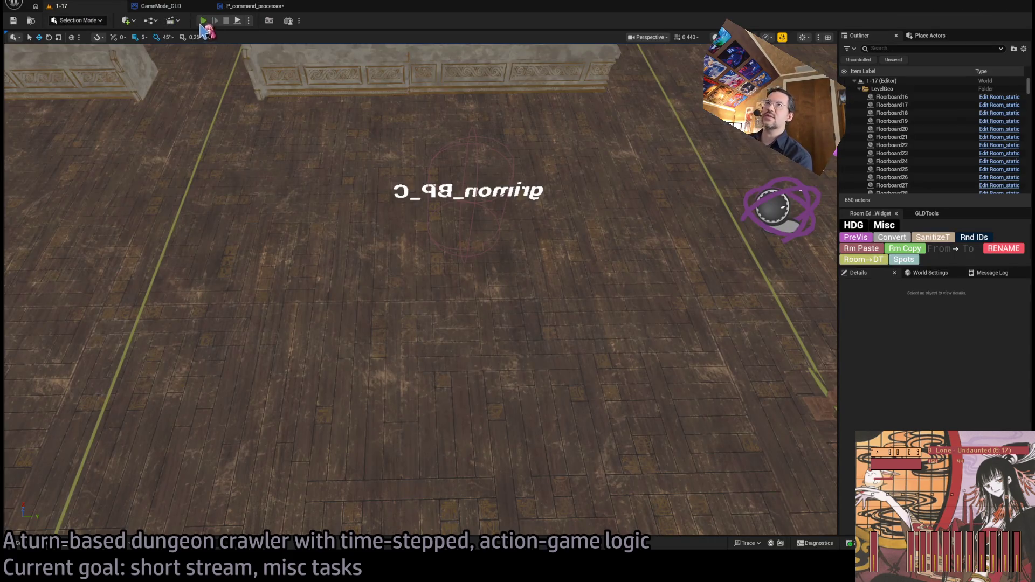
key("alt+p")
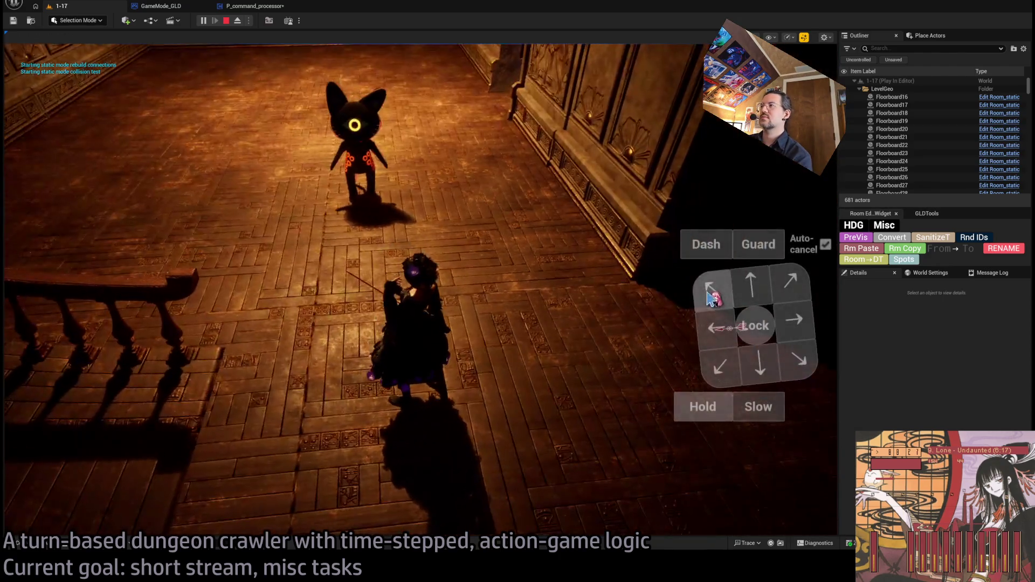
left_click(54, 410)
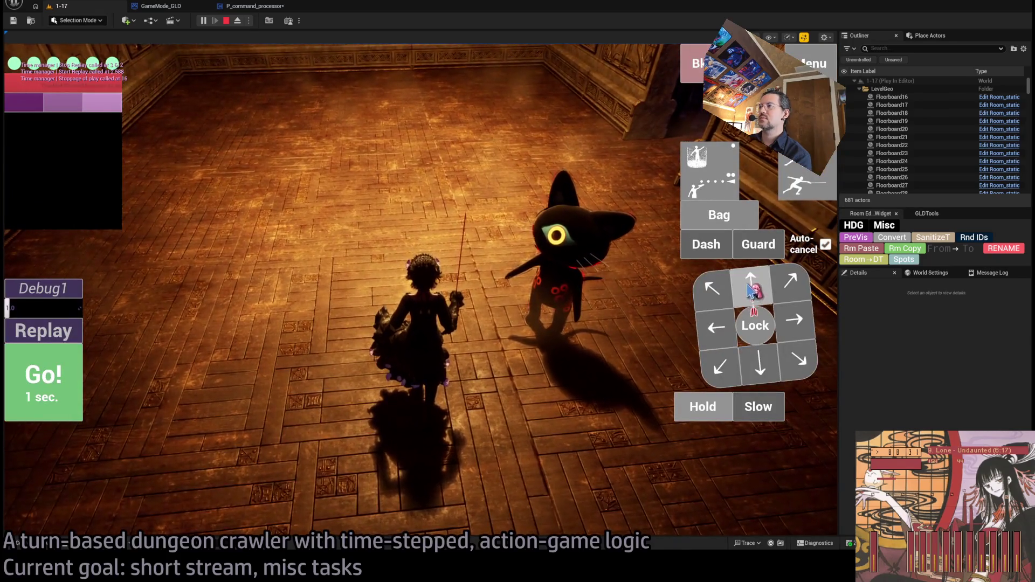
left_click(755, 325)
left_click(707, 410)
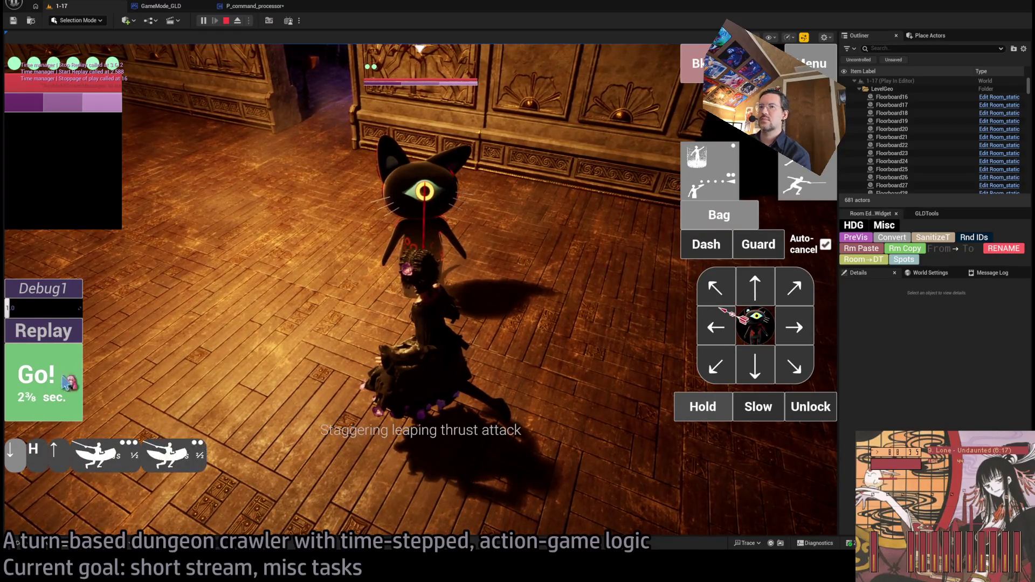
left_click(78, 380)
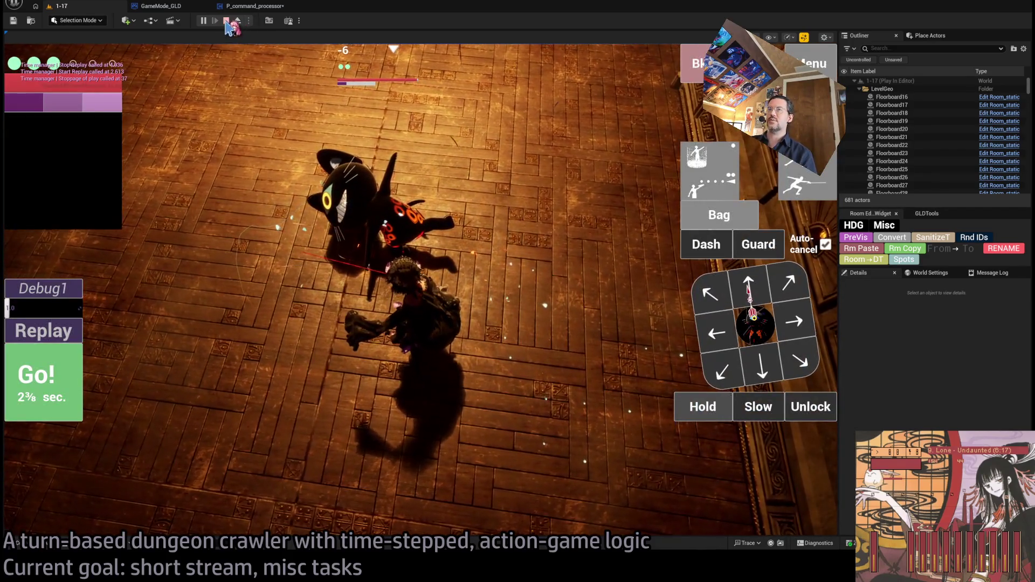
left_click(226, 21)
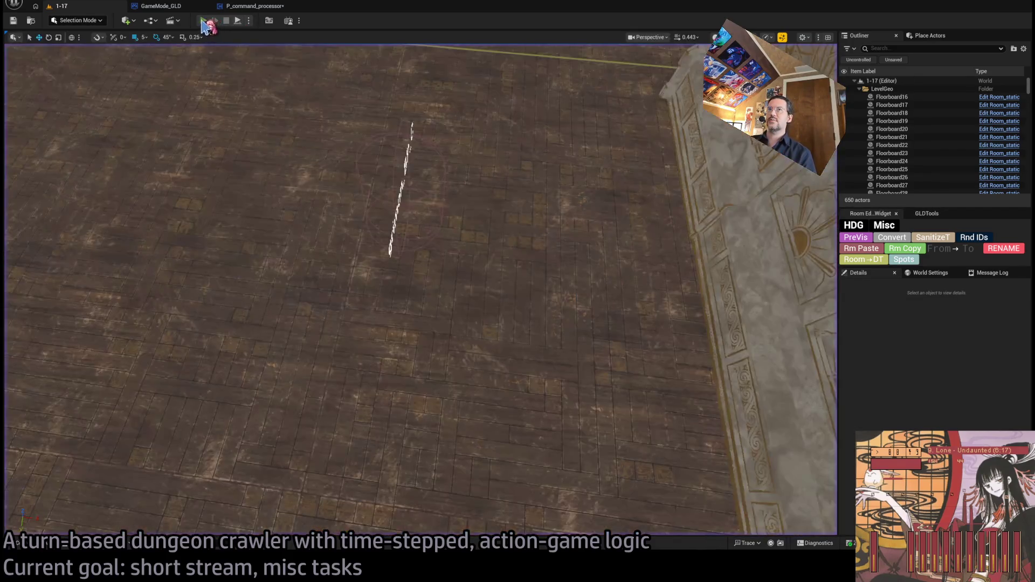
left_click(205, 21)
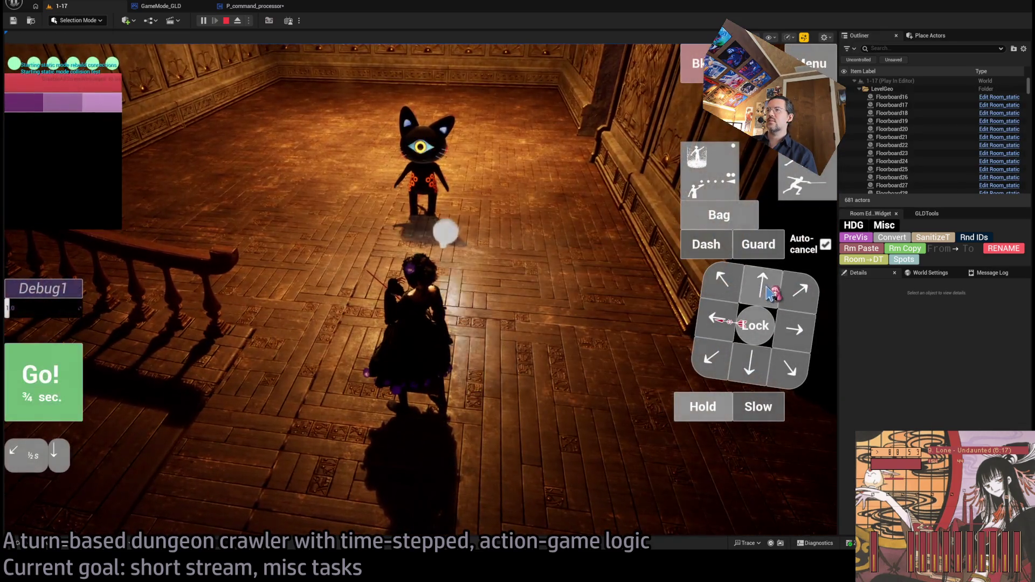
left_click(752, 337)
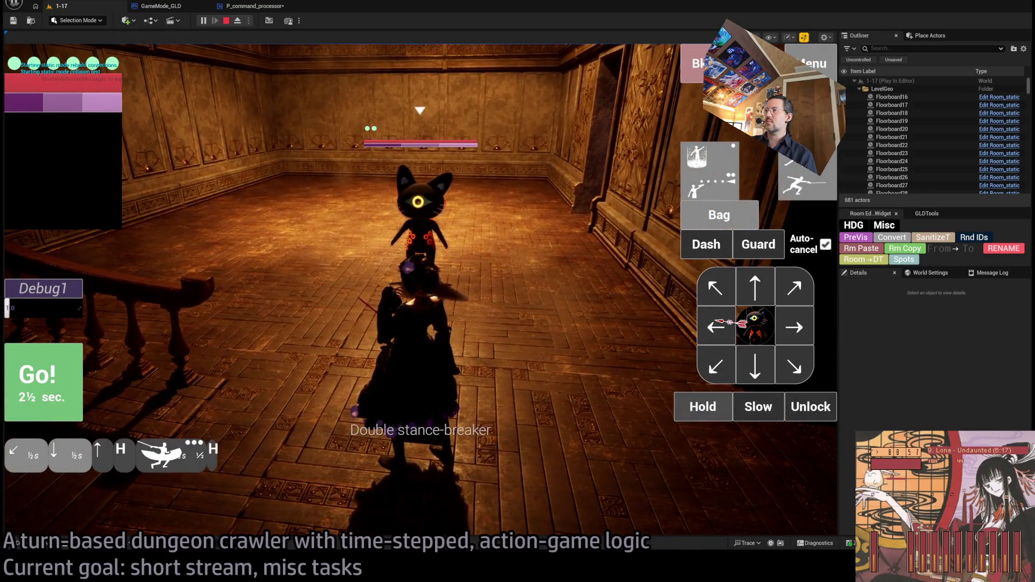
left_click(75, 384)
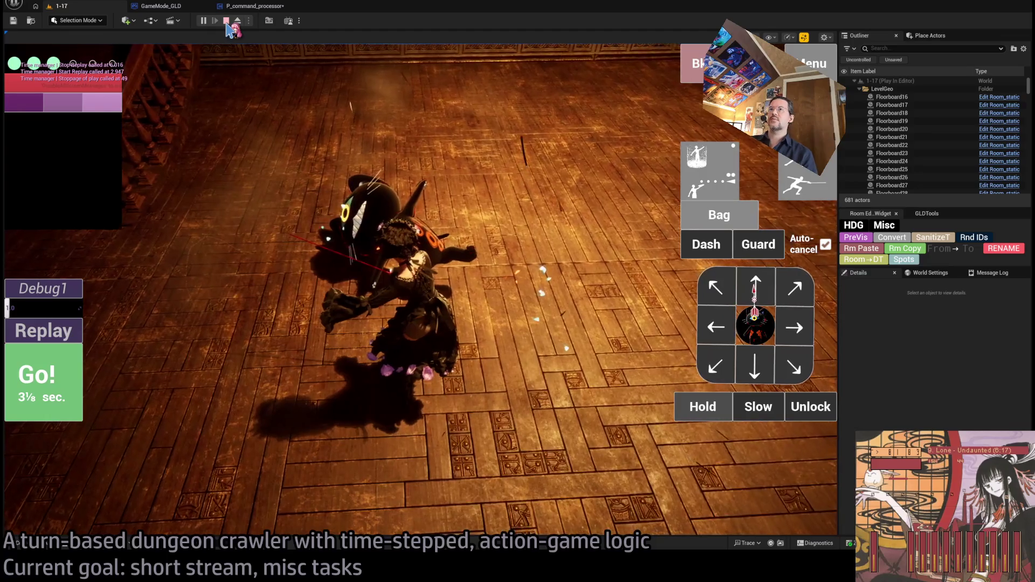
left_click(58, 338)
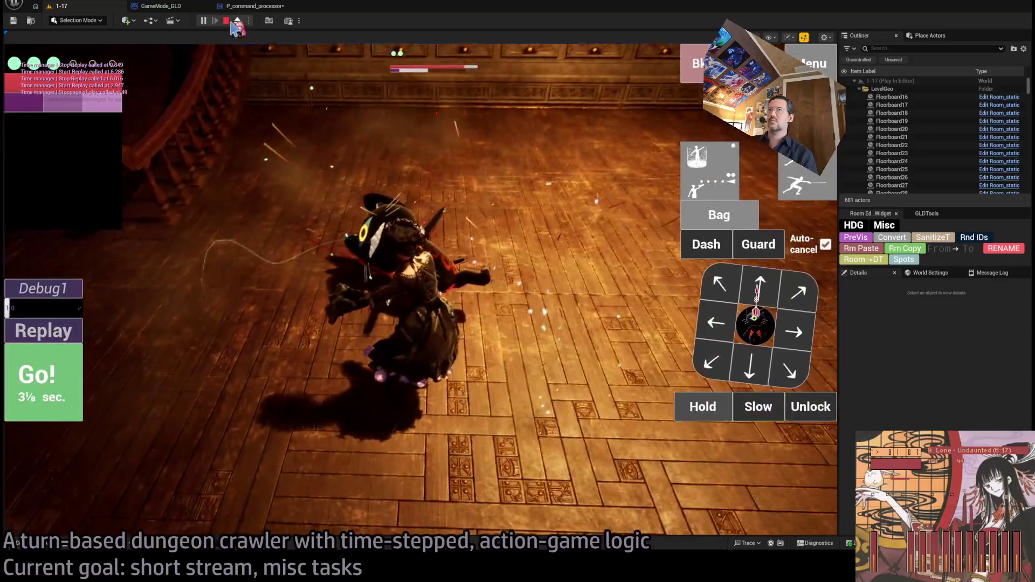
key("Escape")
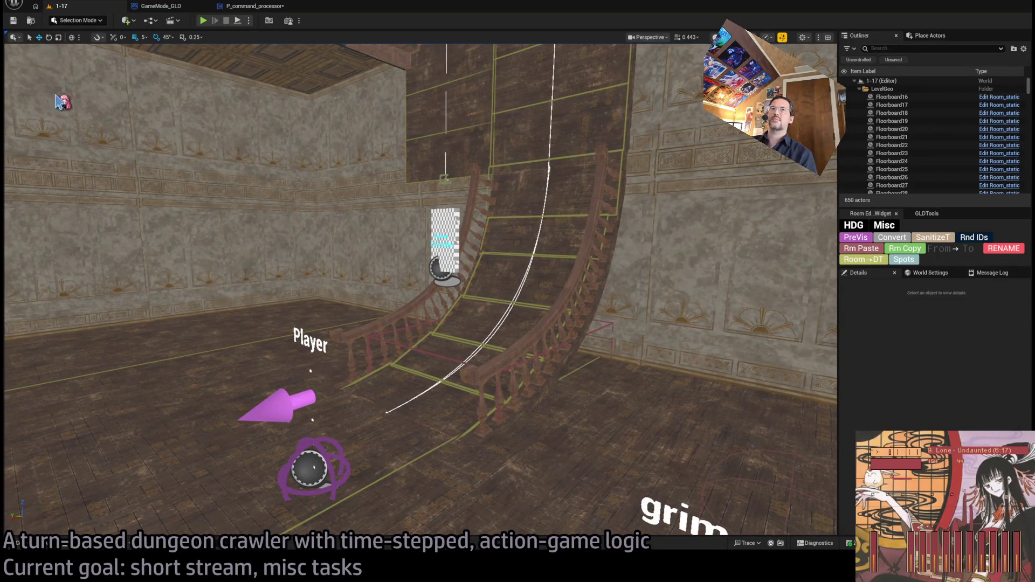
Step: Save the P_command_processor blueprint, check the GLD: MetaDusk notes, then switch to the BRB playlist
key("ctrl+shift+s")
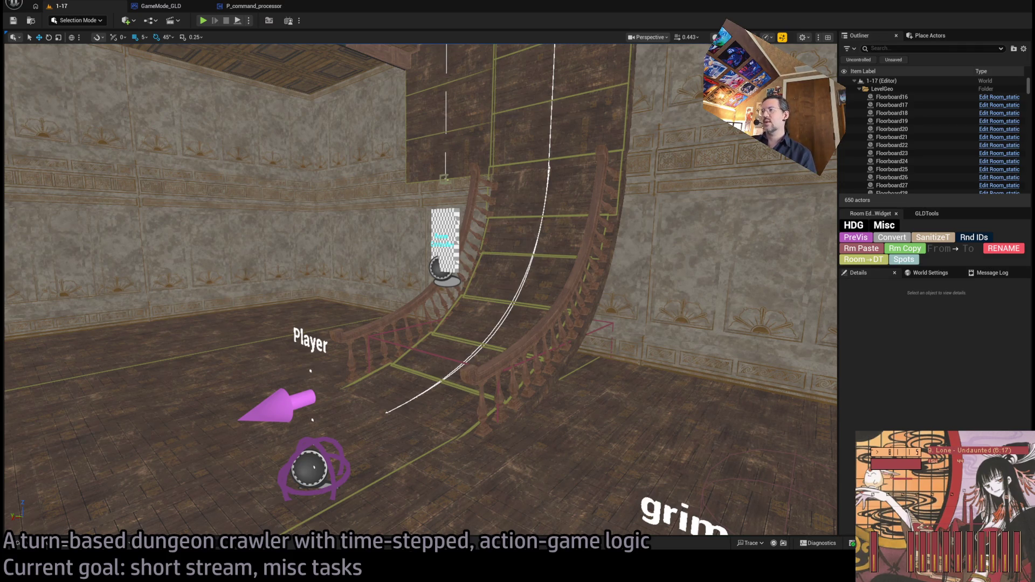
key("alt+Tab")
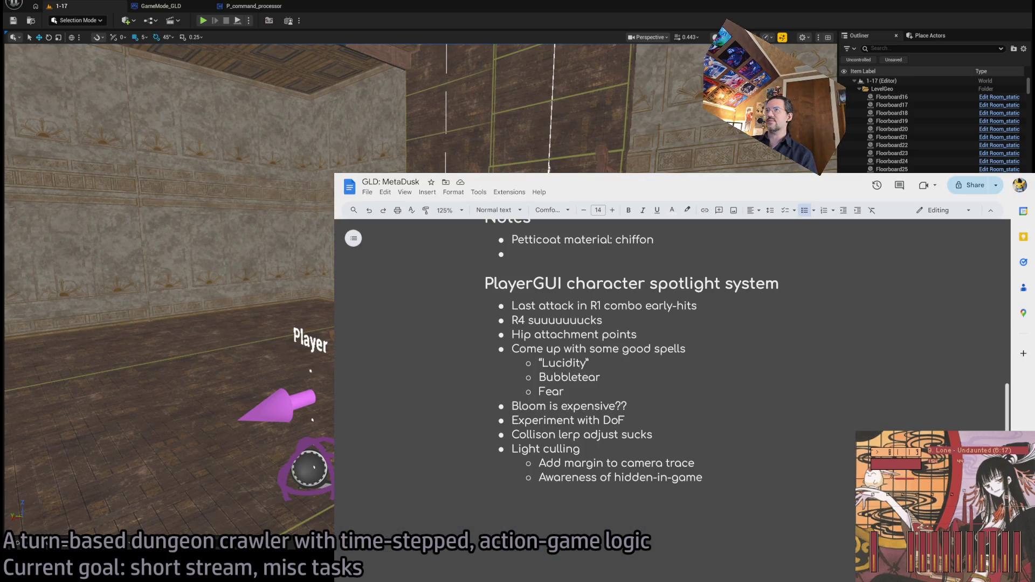
key("alt+Tab")
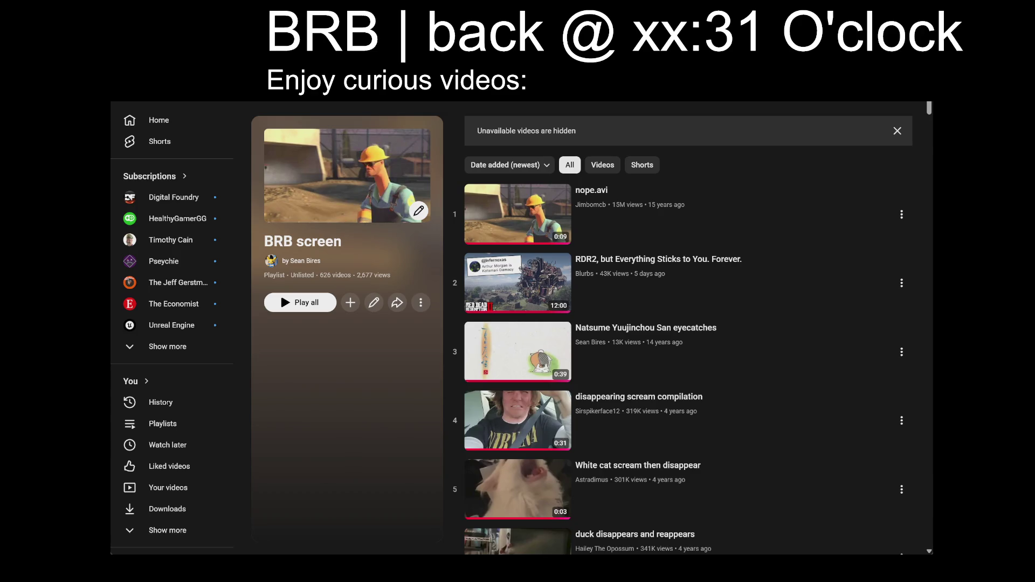
Step: Change the BRB return time to xx:52, then play nope.avi in theater mode
key("BackSpace")
key("BackSpace")
type("1")
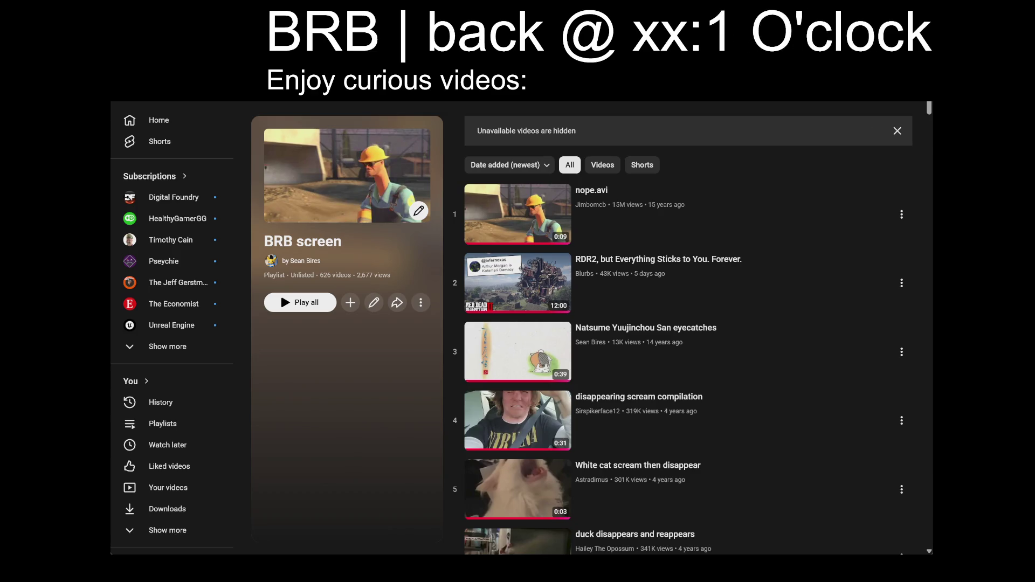
key("BackSpace")
type("52")
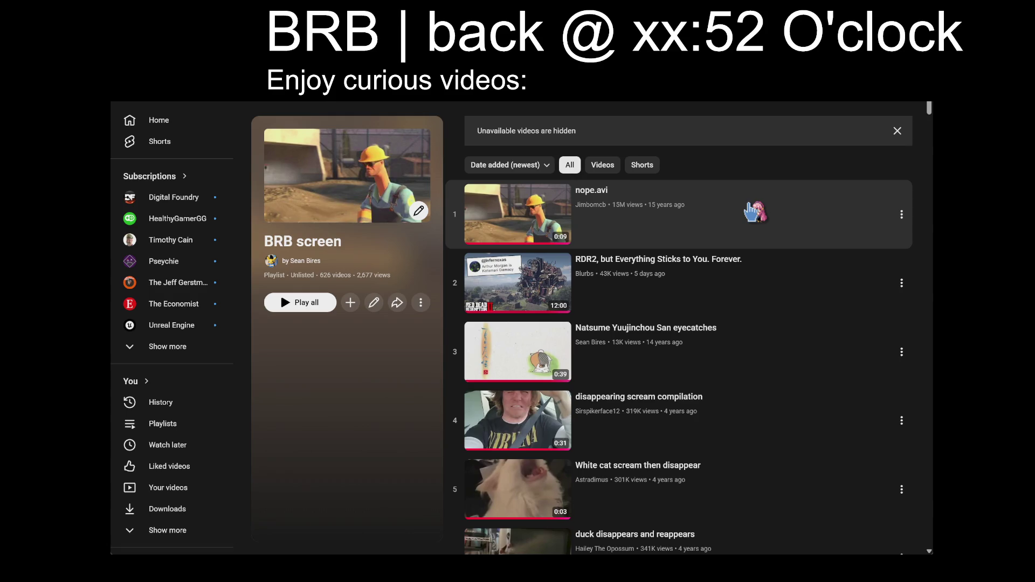
left_click(753, 213)
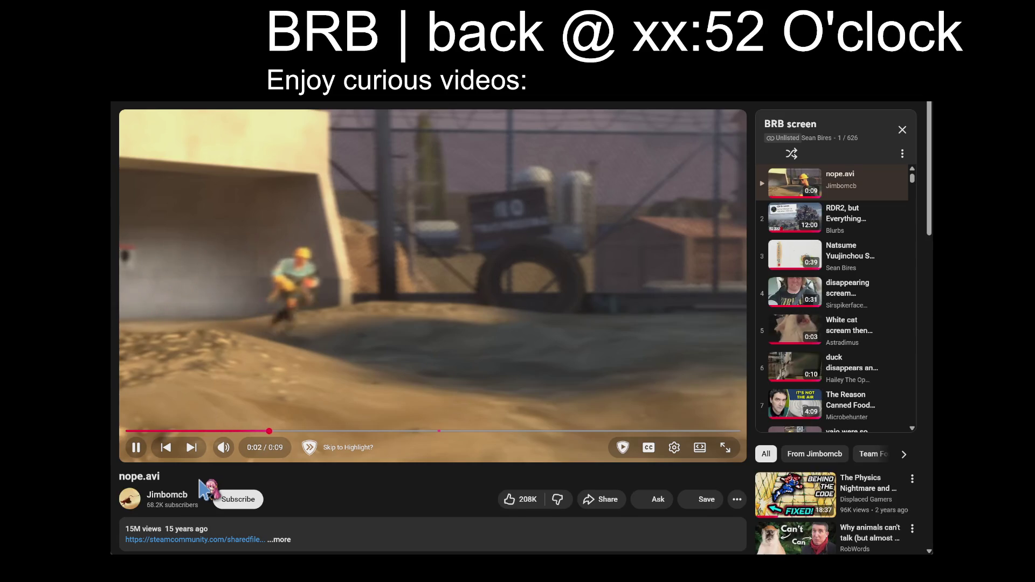
left_click(700, 448)
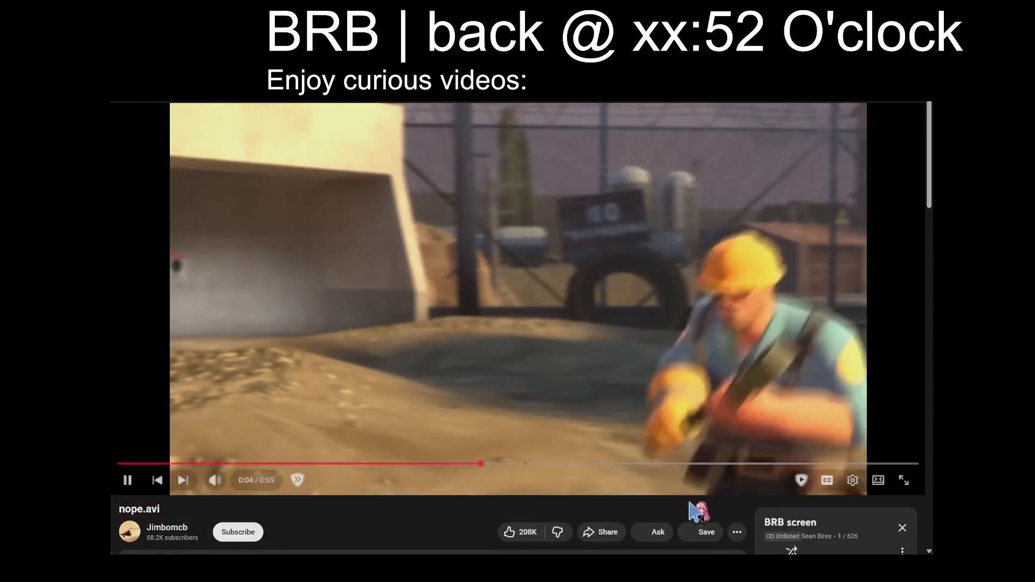
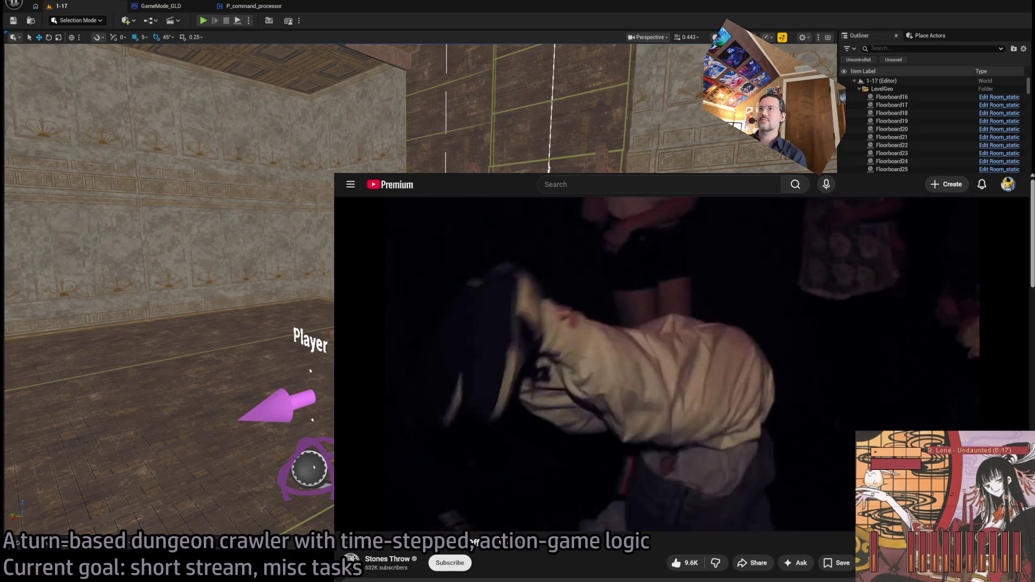
Step: Search YouTube for 'dam funk live' in a new tab and open the Dâm-Funk Dekmantel 2018 set
key("alt+Tab")
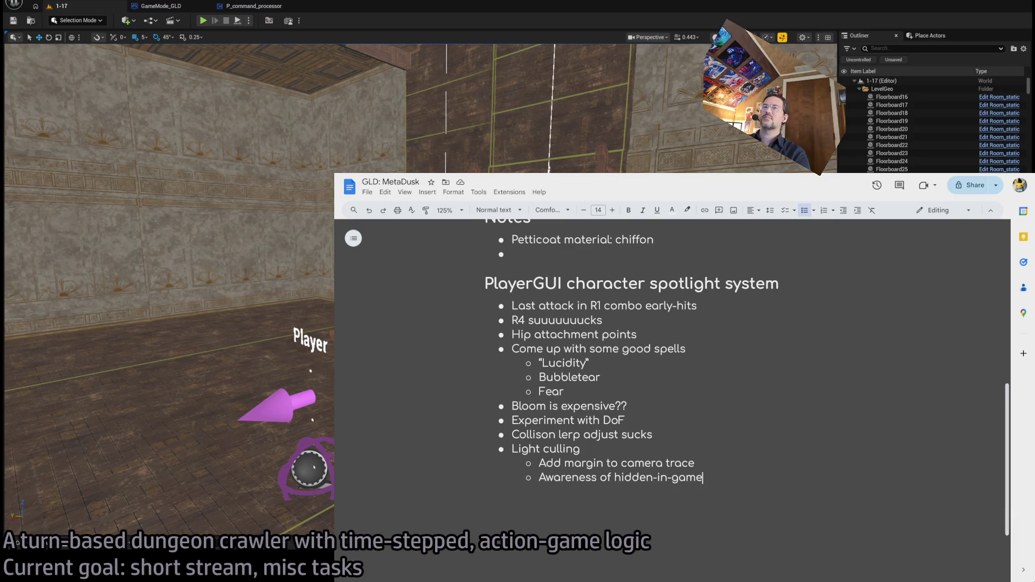
key("ctrl+t")
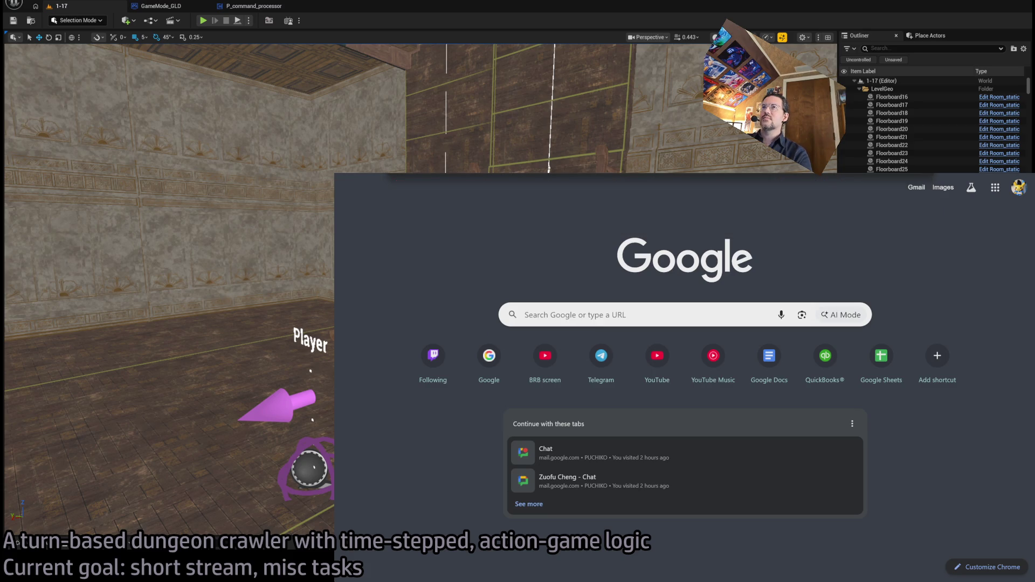
key("Escape")
key("Return")
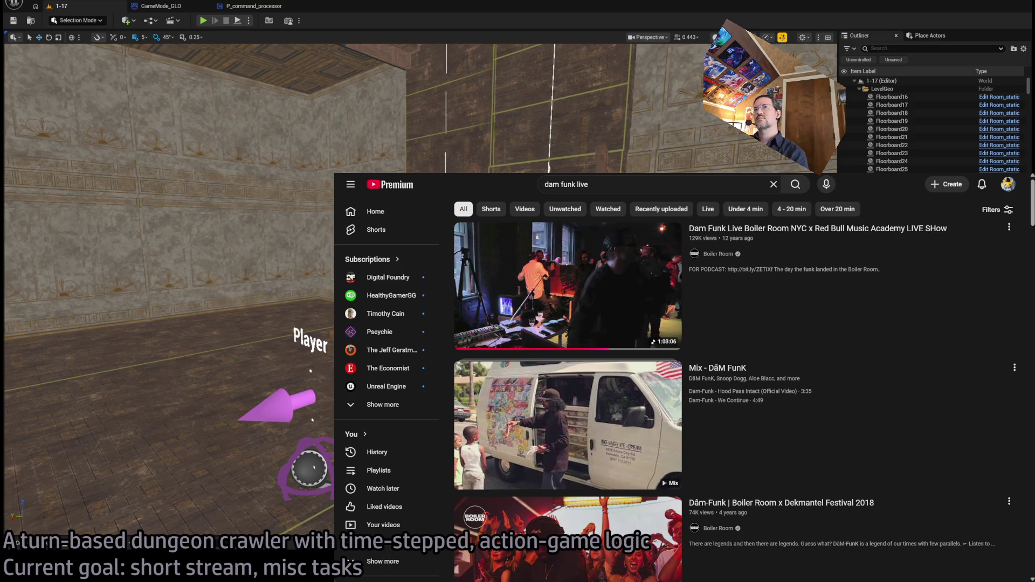
scroll(935, 283, "down", 4)
left_click(855, 310)
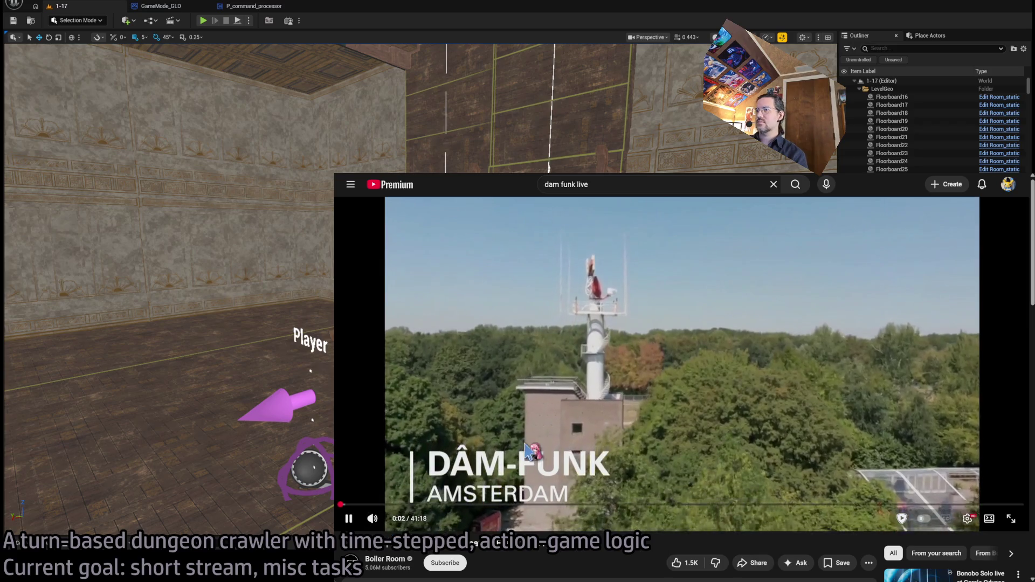
Step: Jump the video to 9:16, then restart it from 0:00 and shrink its window beside the editor
left_click(493, 505)
left_click(474, 431)
left_click(422, 449)
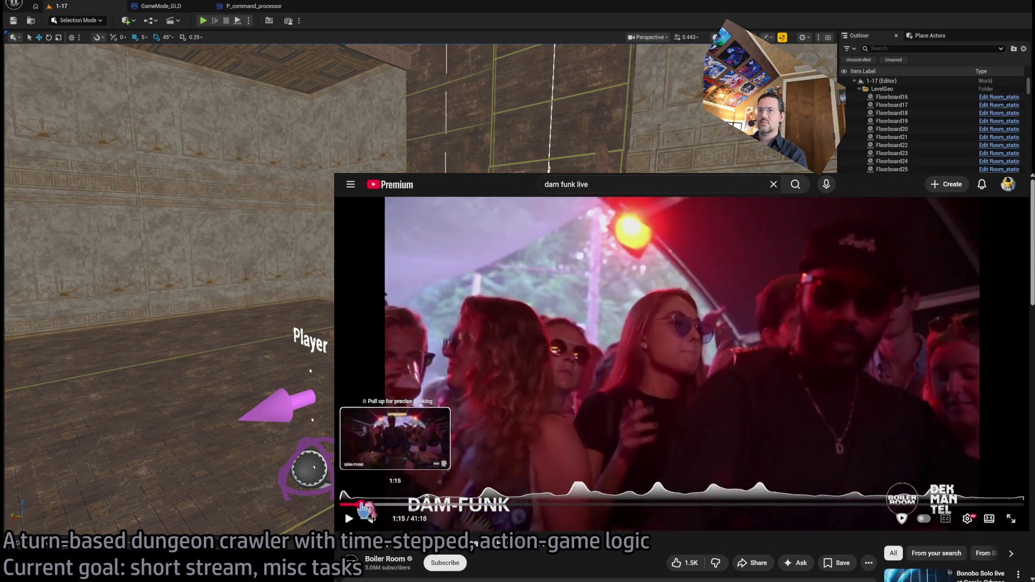
left_click(341, 505)
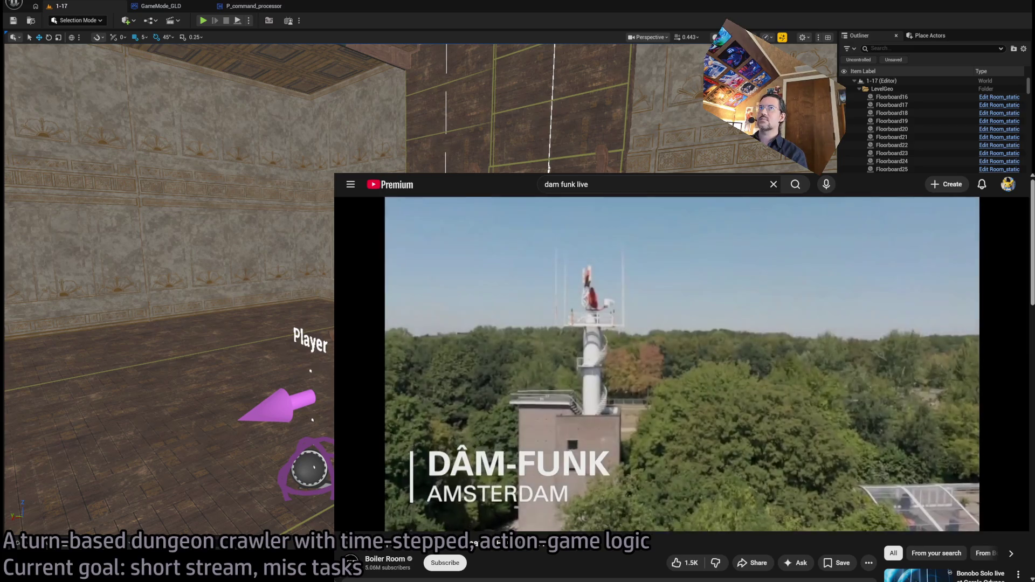
key("super+Down")
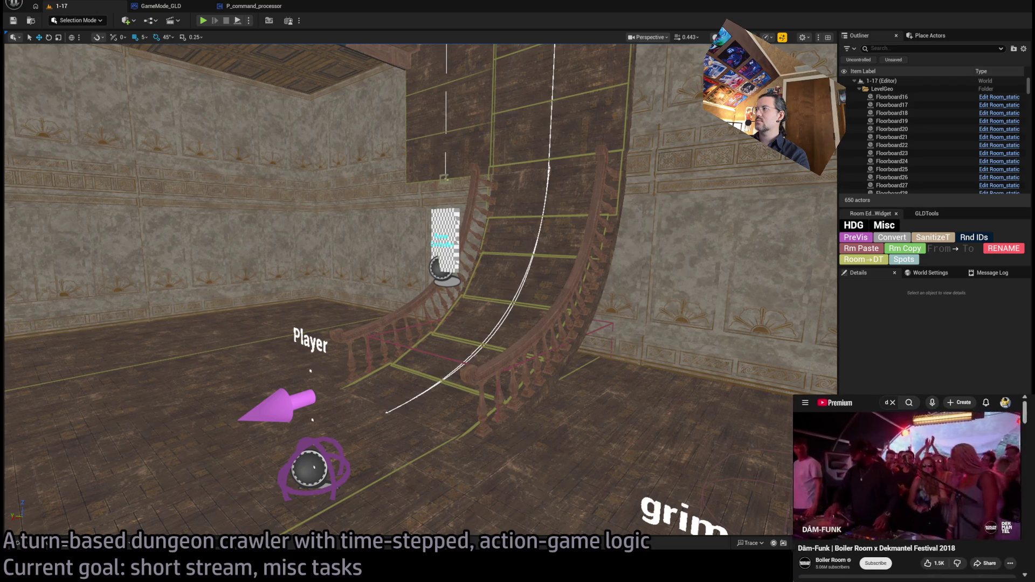
Step: Start and stop a Play-In-Editor session of level 1-17, then scroll down the GLD design notes
type("am funk li")
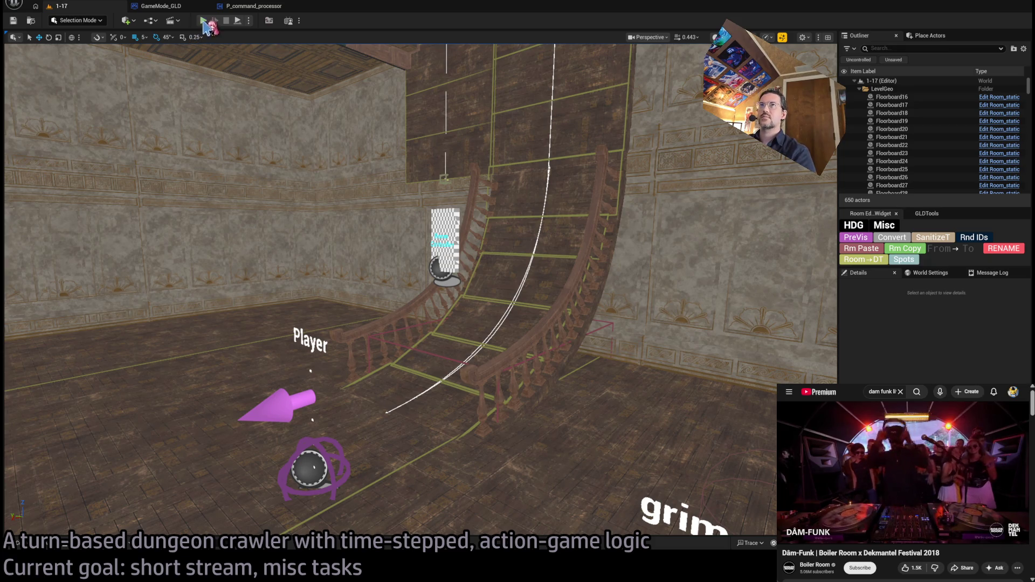
left_click(203, 21)
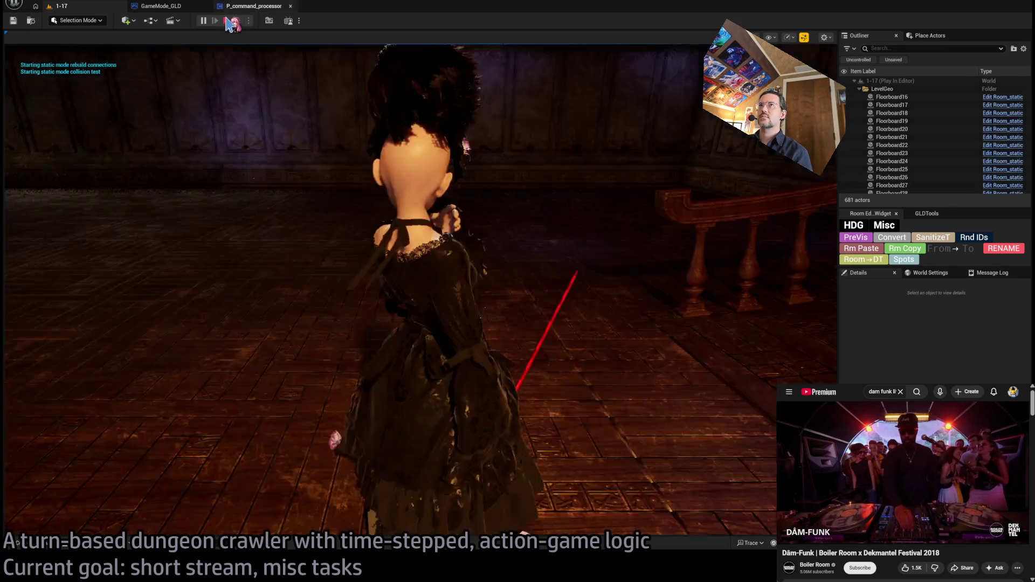
left_click(226, 20)
key("alt+Tab")
scroll(956, 537, "down", 10)
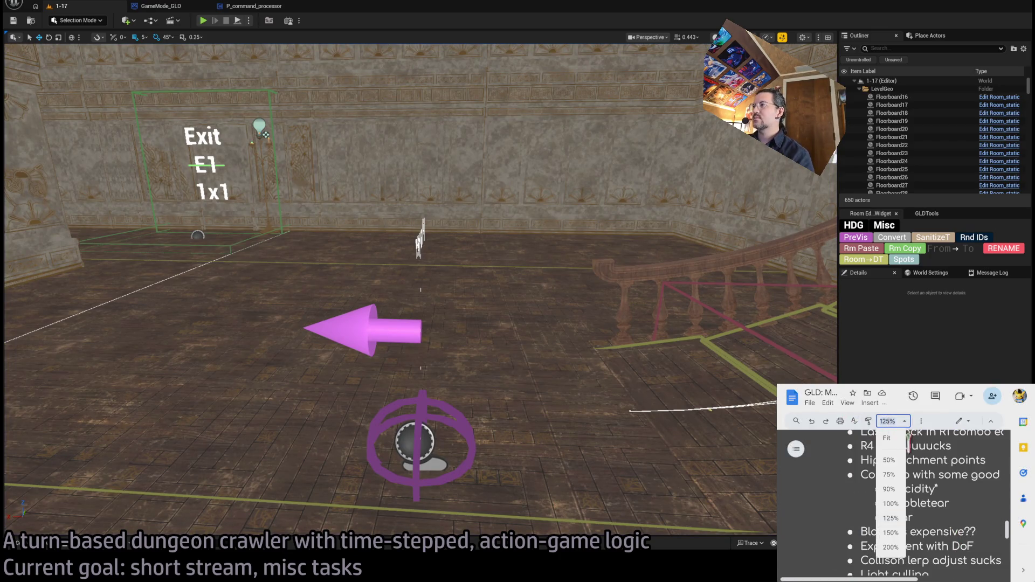
Step: At 100% zoom, delete the 'Last attack in R1 combo early-hits' and 'R4 suuuuucks' bullets, then hide the notes
left_click(891, 504)
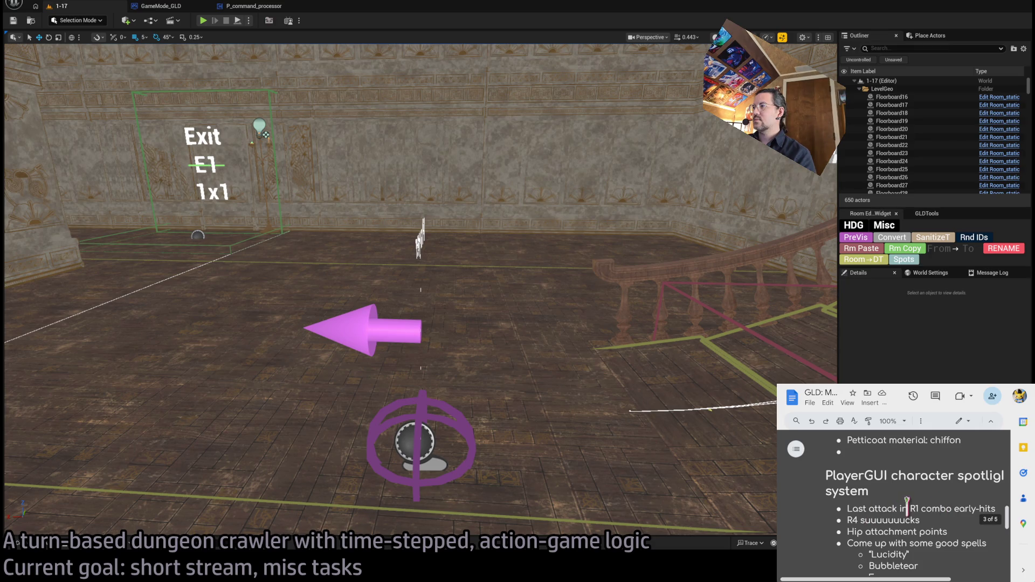
key("BackSpace")
key("shift+Down")
key("BackSpace")
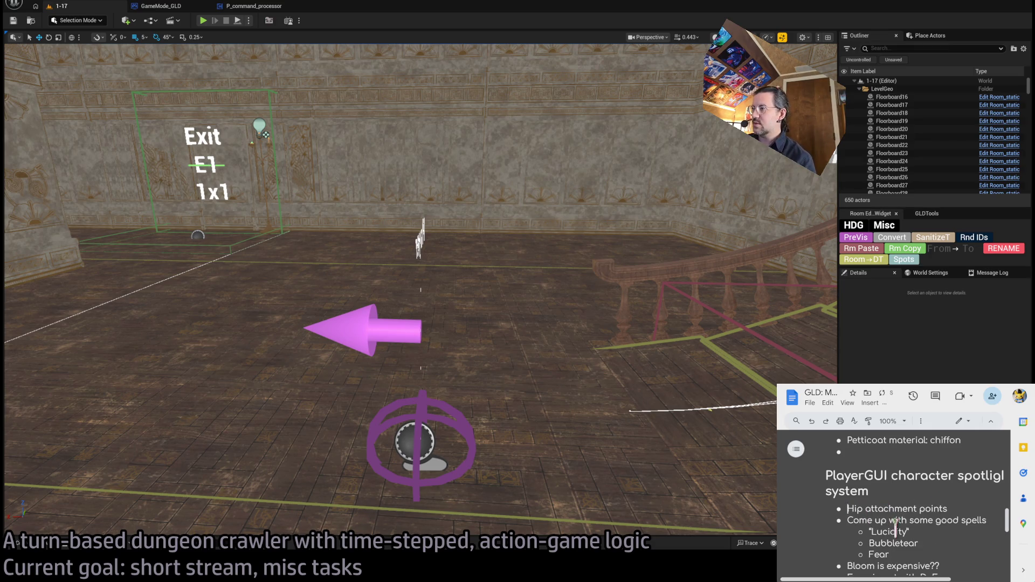
left_click_drag(1007, 513, 1007, 527)
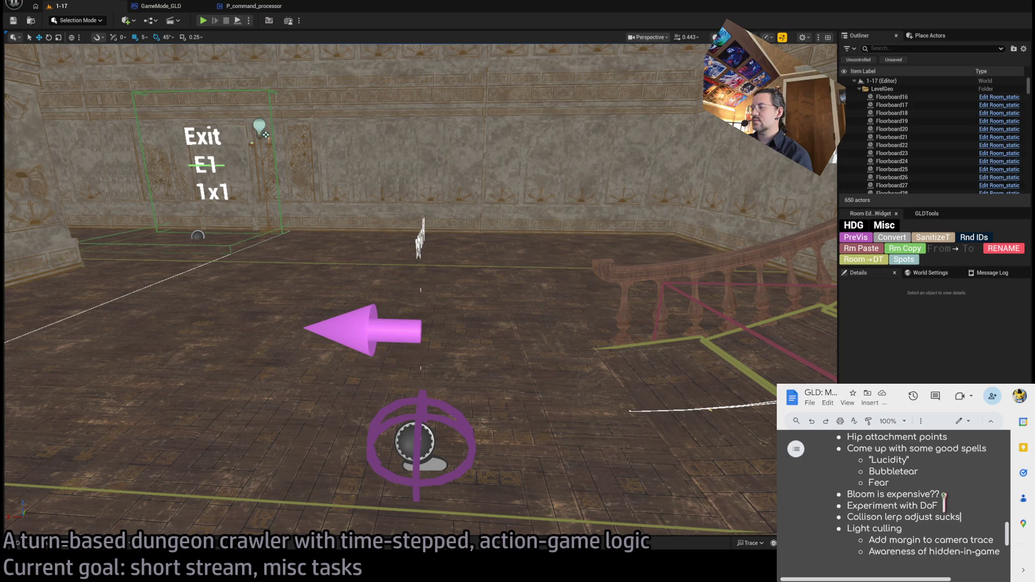
key("alt+Tab")
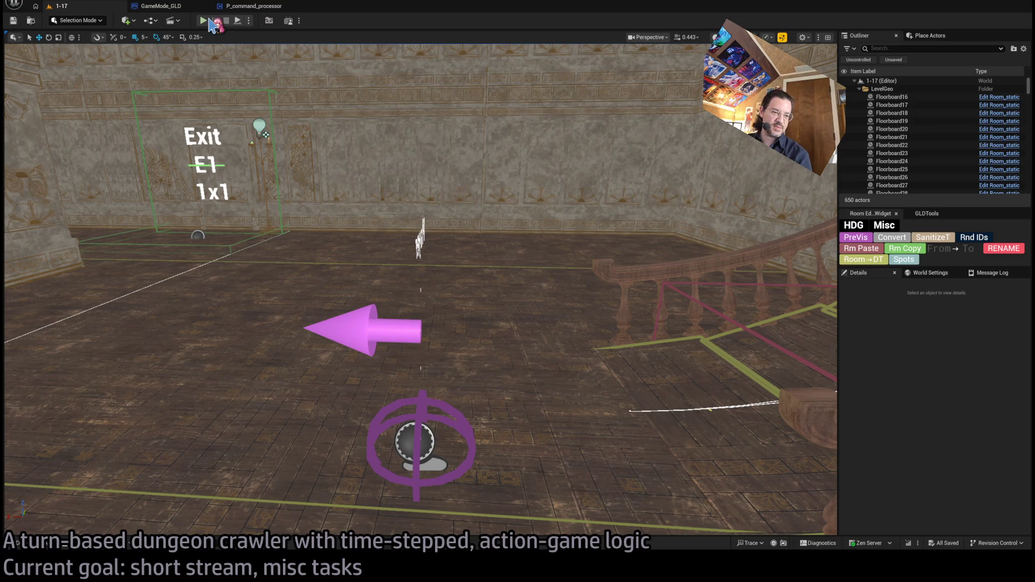
Step: Bring the video back, briefly play level 1-17, and capture a GPU profile (frame 195866, 24.99 ms)
key("alt+Tab")
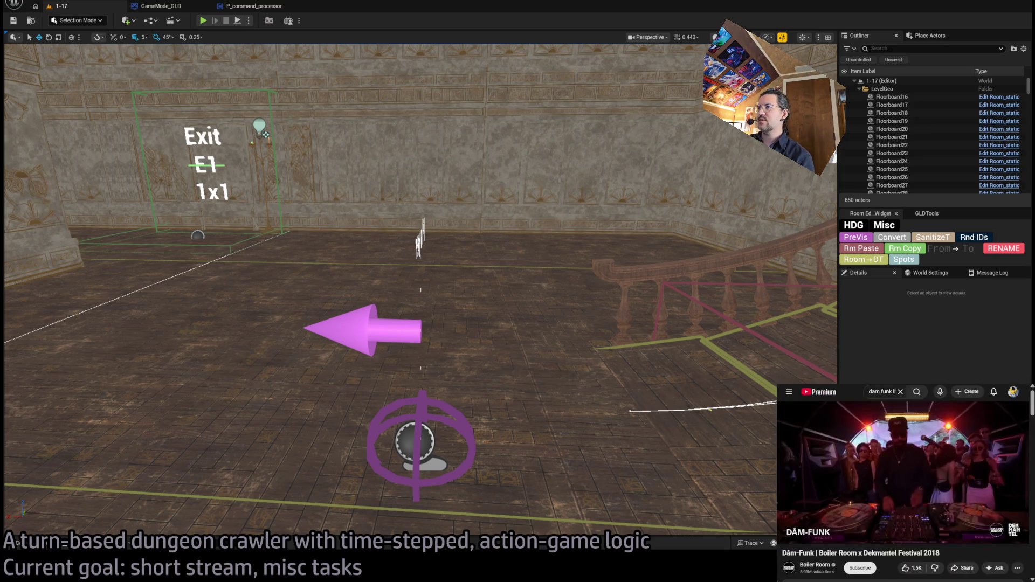
key("alt+p")
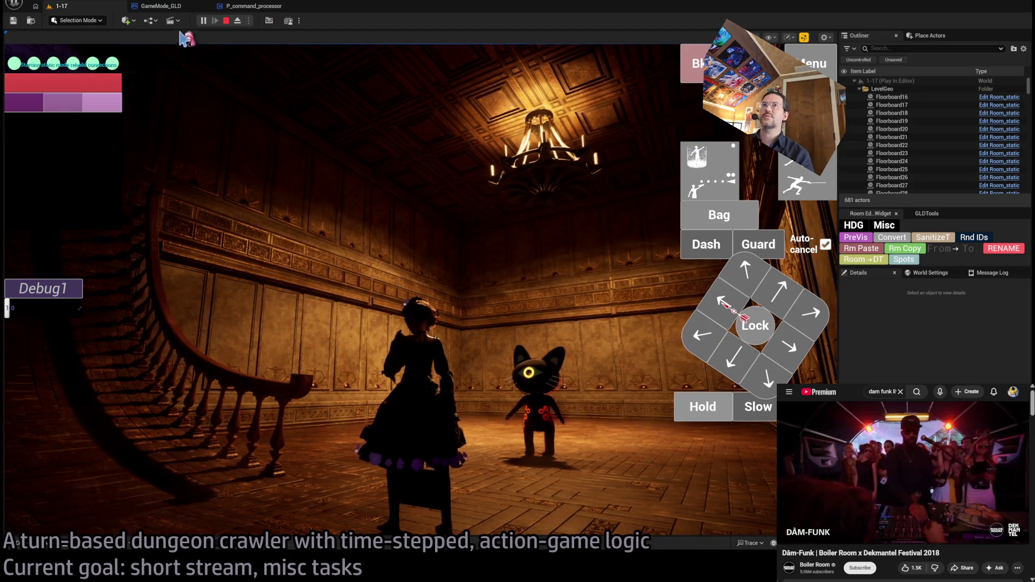
left_click(226, 20)
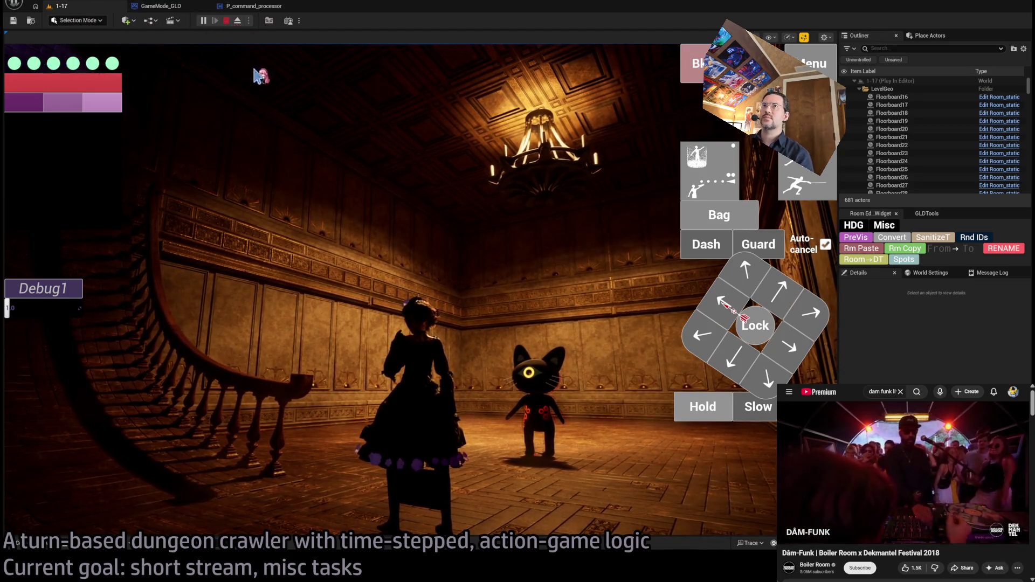
key("ctrl+shift+comma")
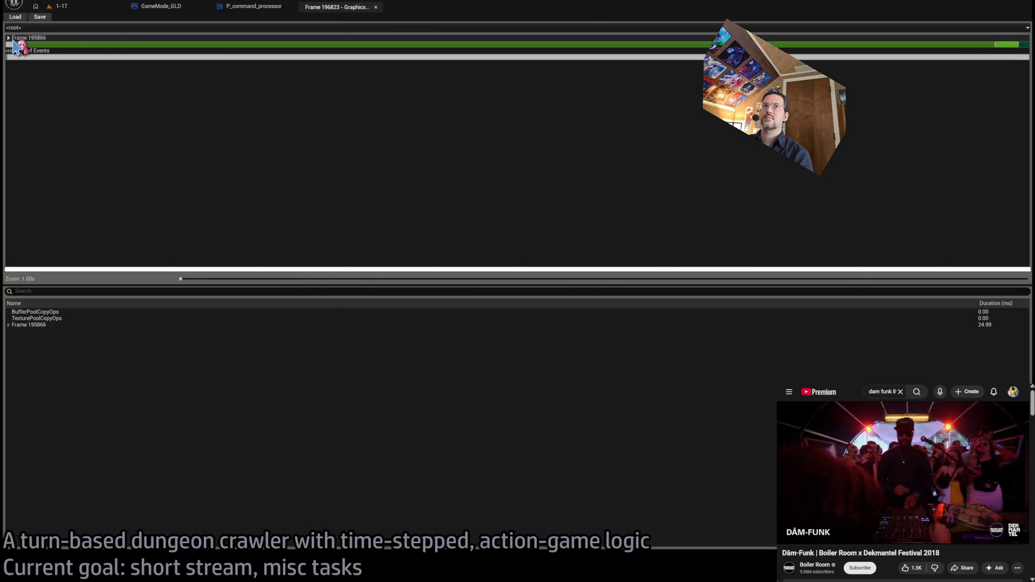
Step: Drill into SceneRender and RenderGraphExecute, then expand RenderDeferredLighting down to its Lights pass
double_click(13, 45)
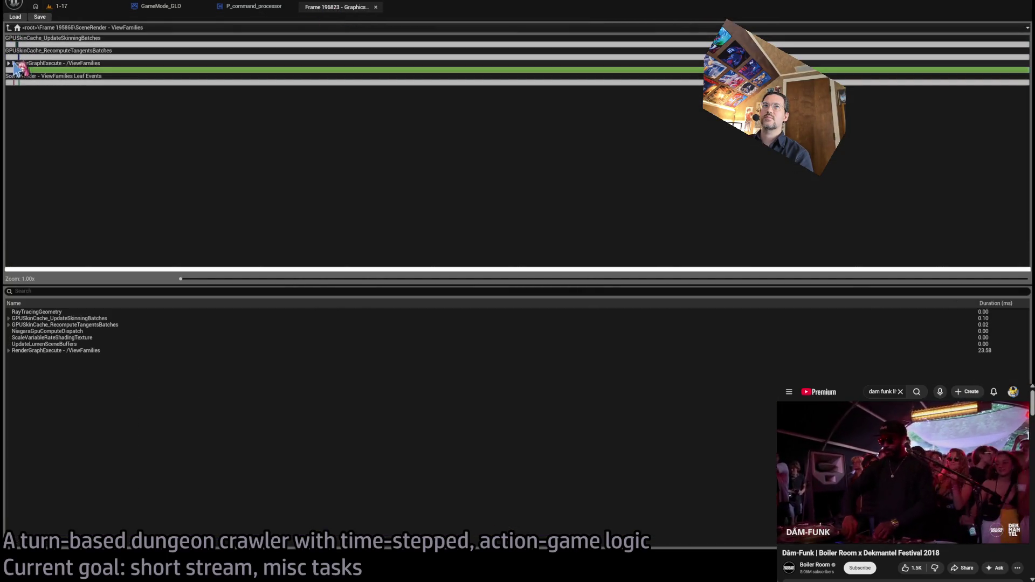
double_click(13, 69)
left_click(494, 83)
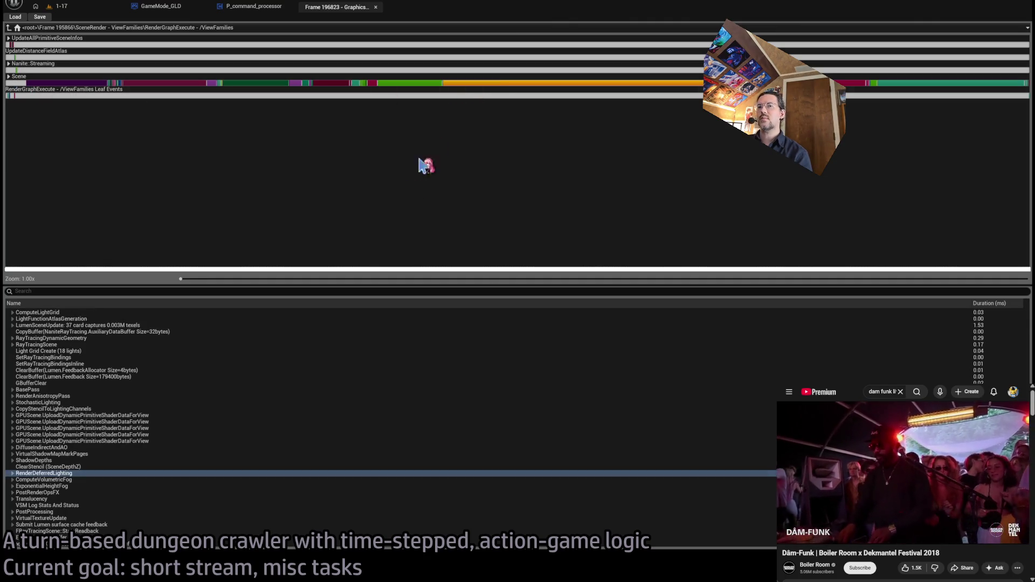
left_click(12, 473)
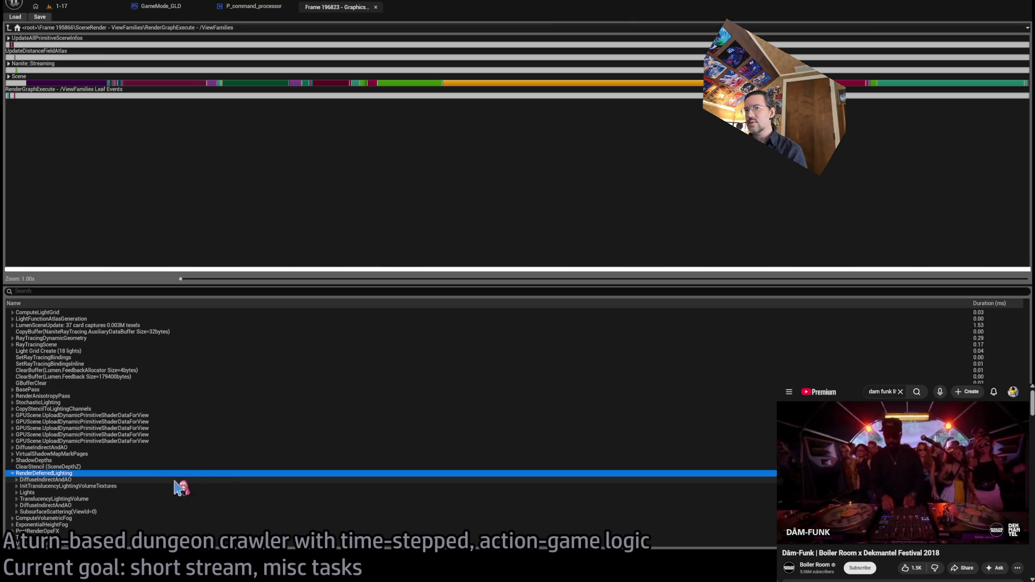
left_click(81, 494)
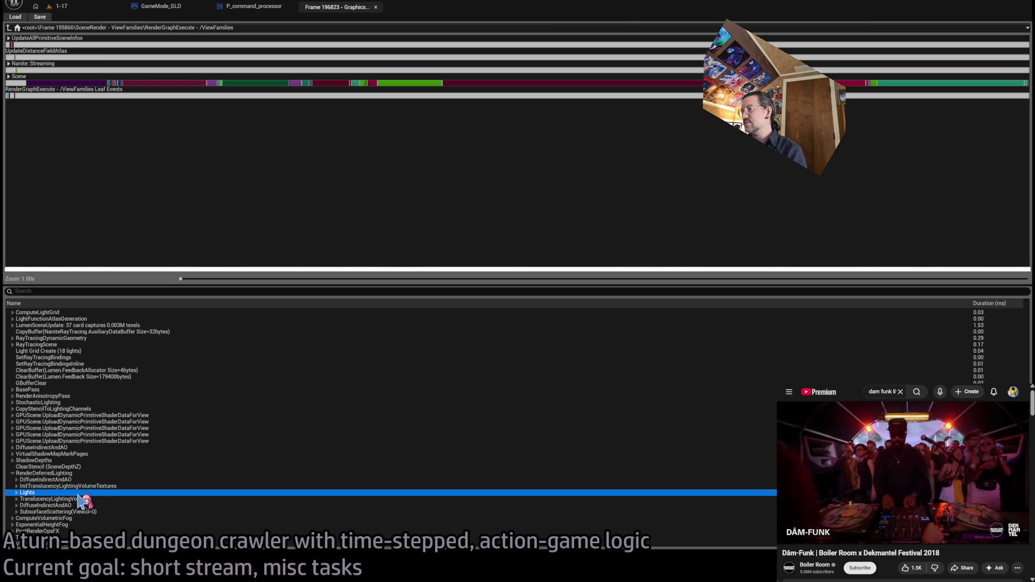
Step: Expand Lights > DirectLighting > UnbatchedLights and inspect the DoorFrame and ceiling-down point light costs
left_click(16, 493)
left_click(21, 500)
left_click(25, 506)
left_click(25, 518)
scroll(123, 507, "down", 3)
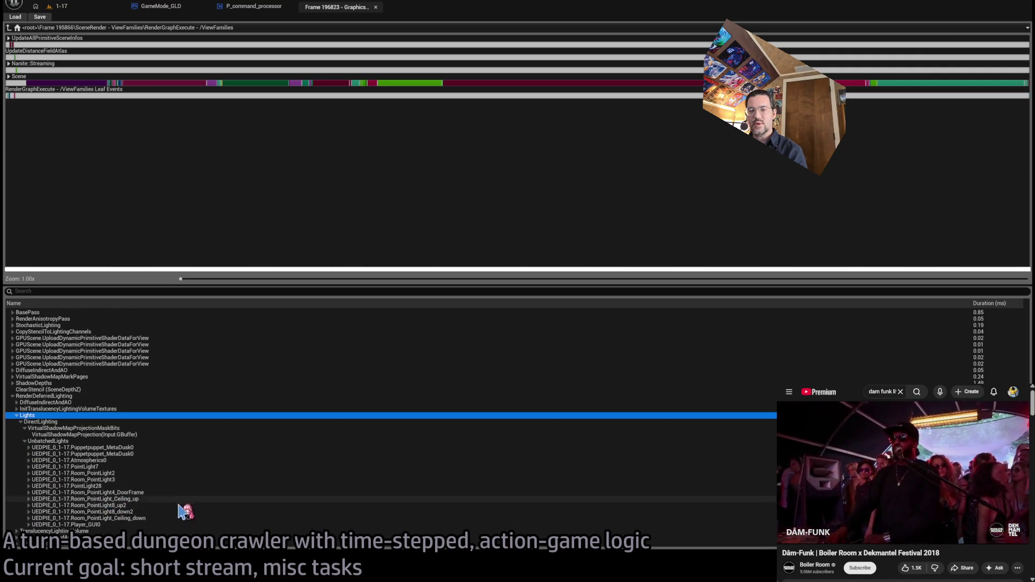
left_click(194, 493)
left_click(179, 519)
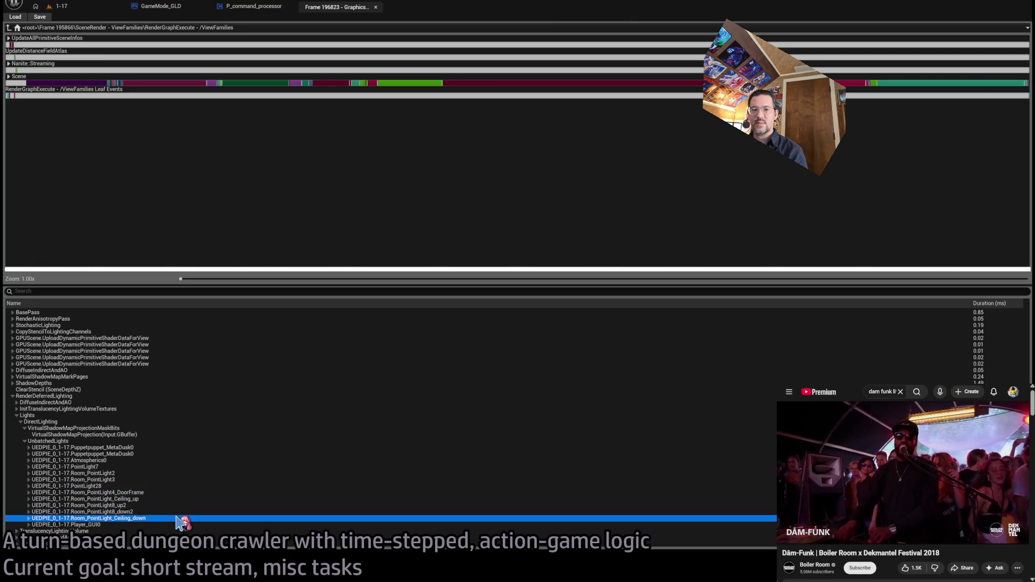
left_click(61, 6)
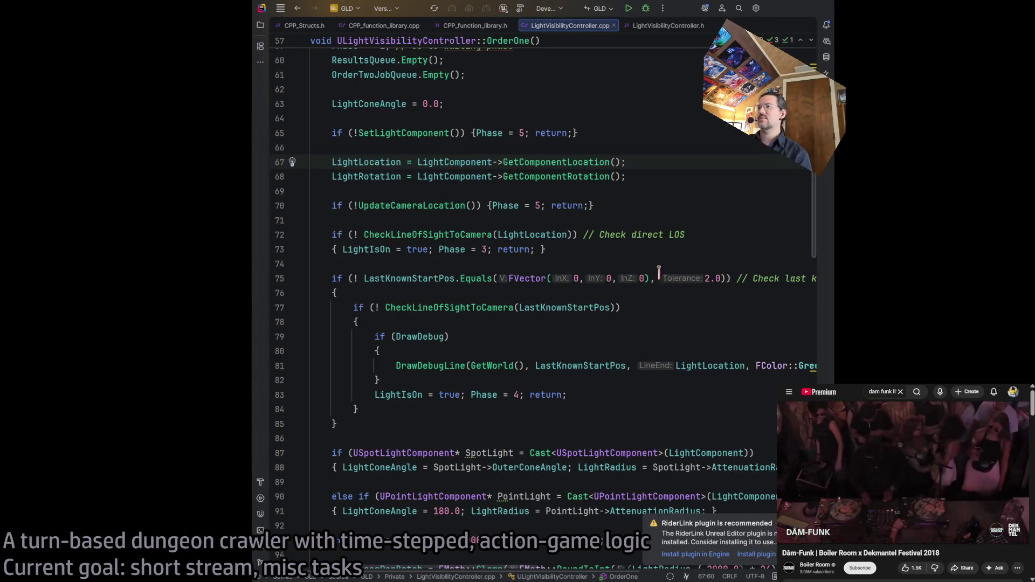
Step: Set LastLOSFoundTime's default to -2 in the LightVisibilityController header and start building the project
scroll(716, 289, "up", 5)
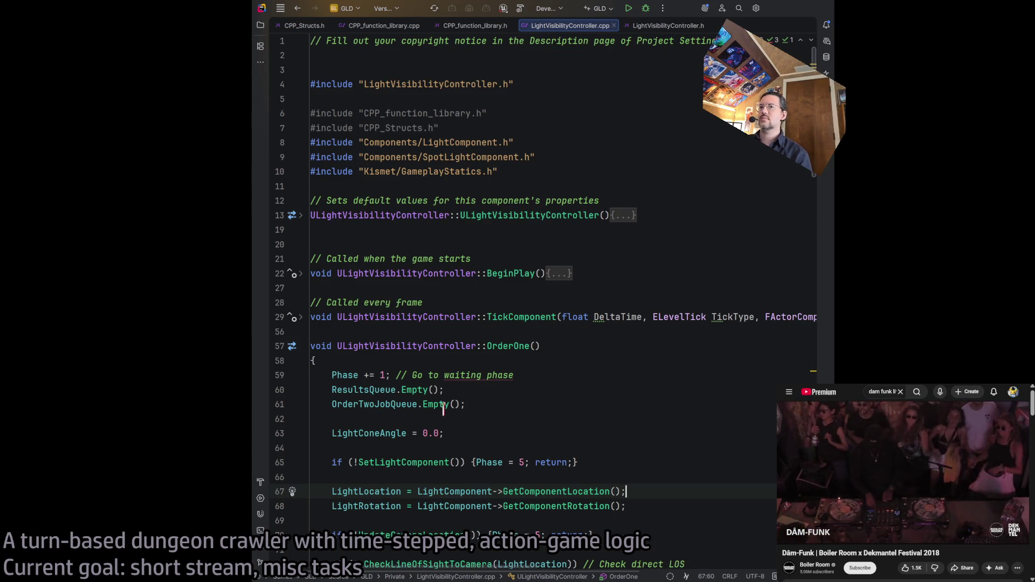
left_click(676, 30)
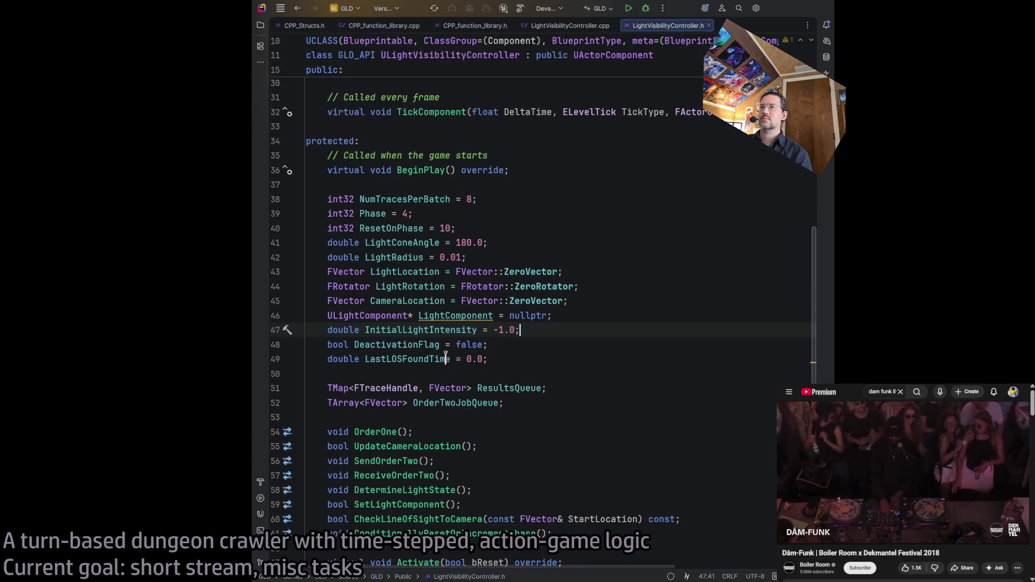
left_click(468, 360)
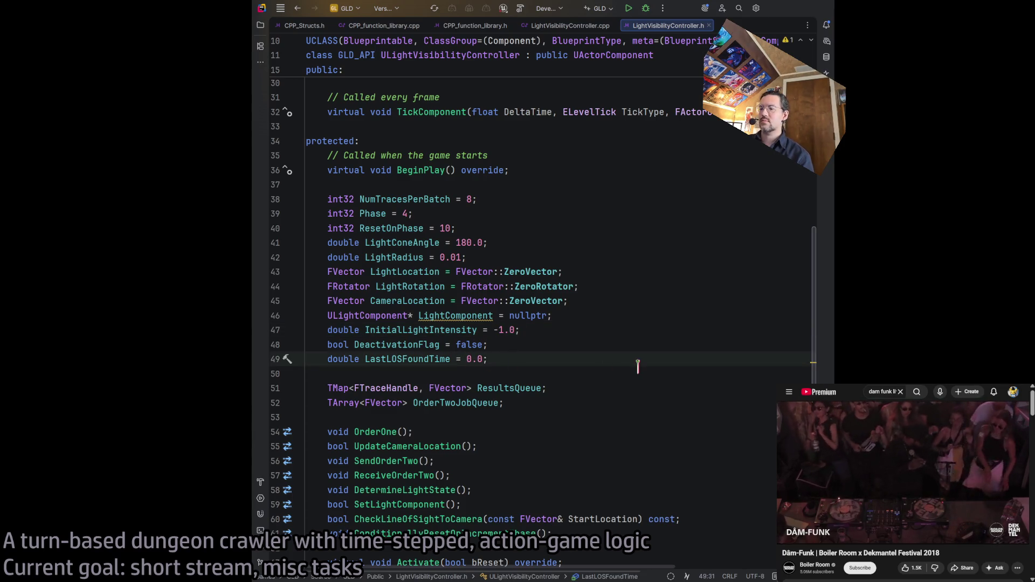
type("-2")
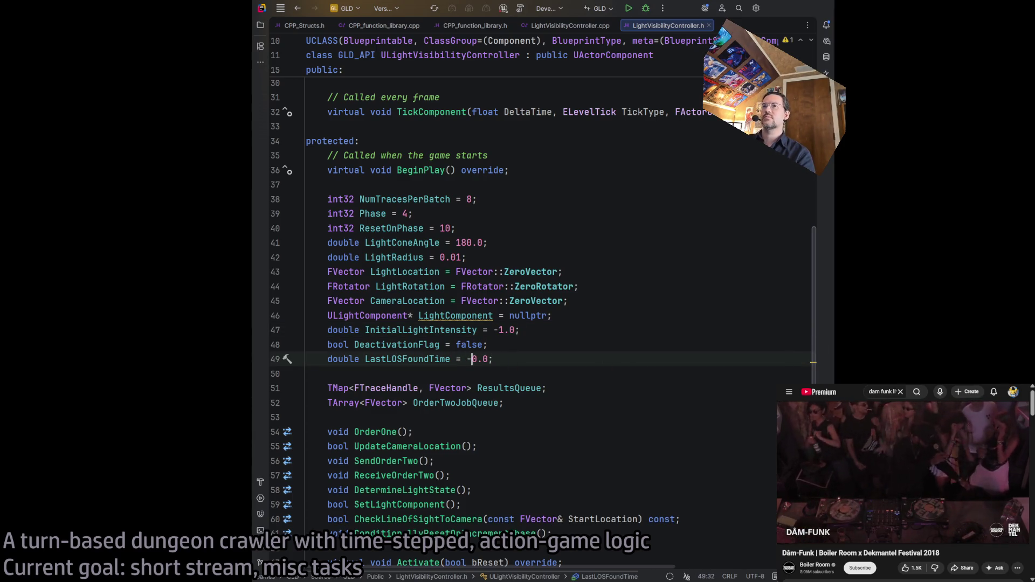
key("Right")
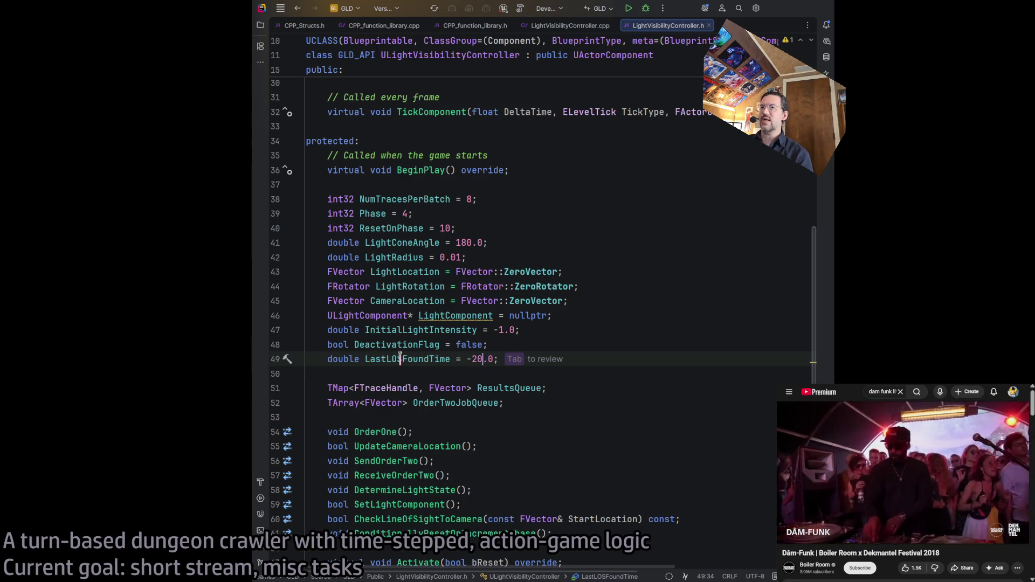
left_click(482, 357)
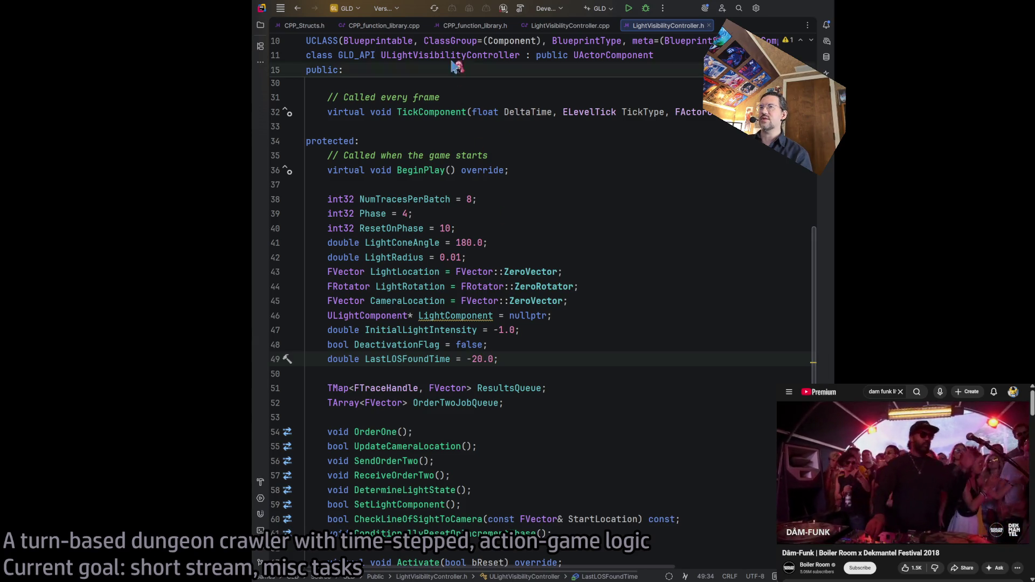
left_click(521, 9)
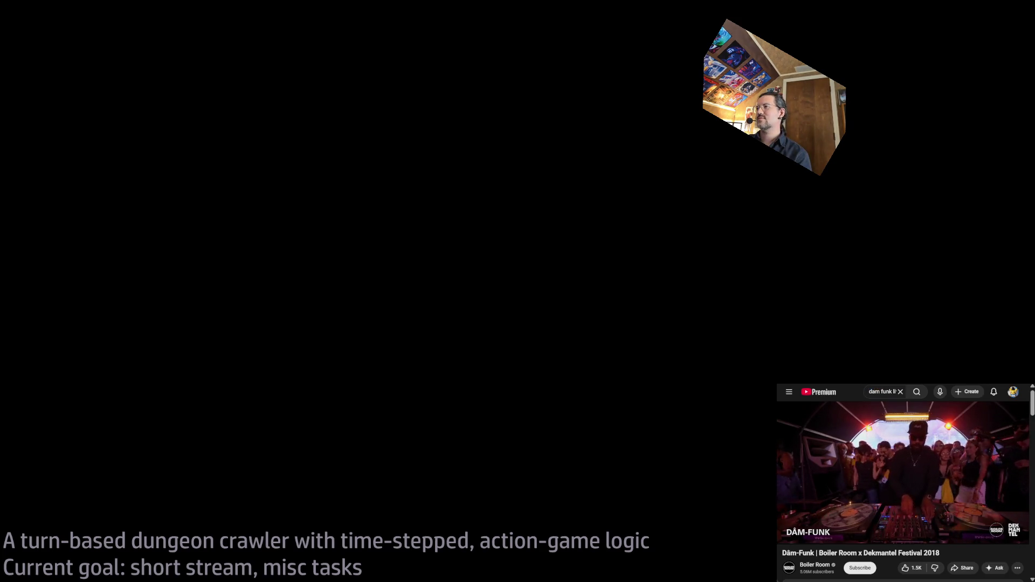
Step: Zoom around the freshly loaded level 1-17 viewport and switch the side browser back to the music video
scroll(981, 497, "down", 5)
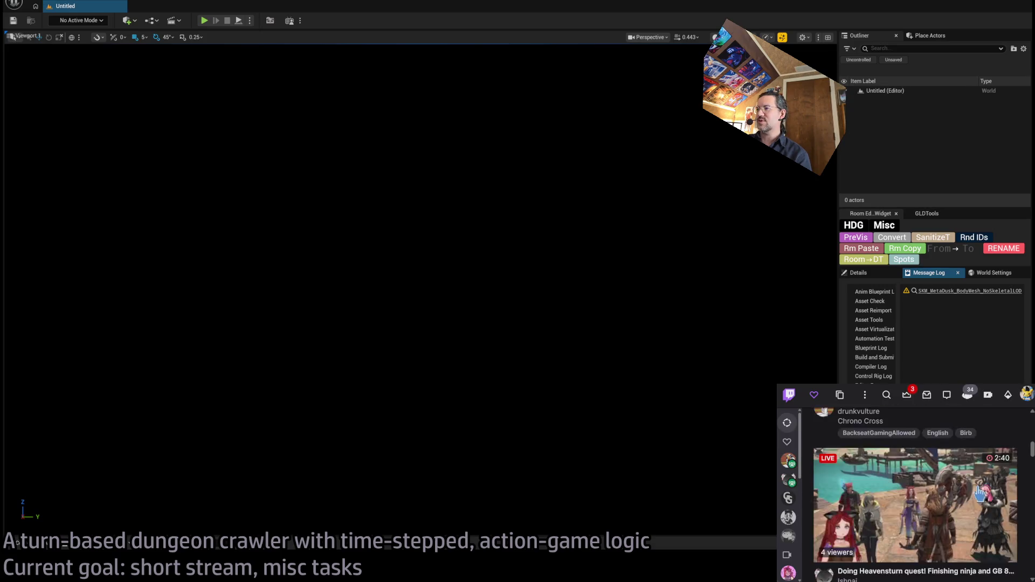
scroll(980, 497, "up", 5)
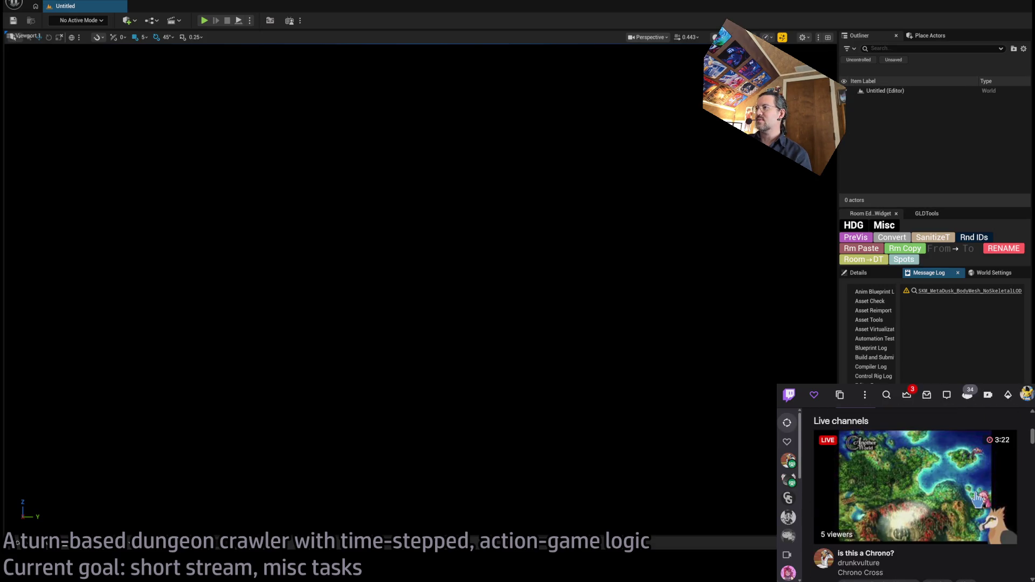
scroll(981, 497, "down", 8)
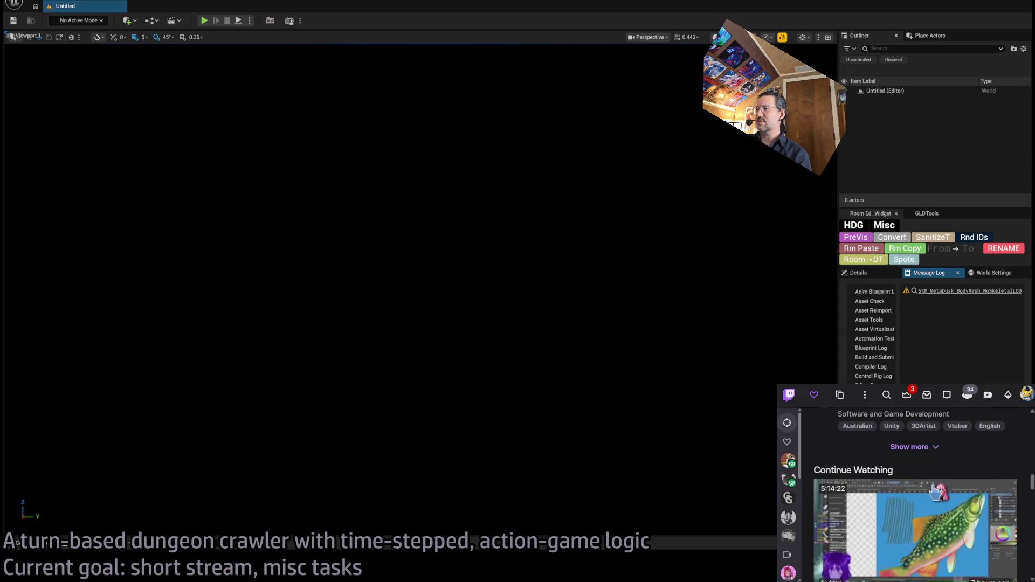
scroll(916, 495, "down", 3)
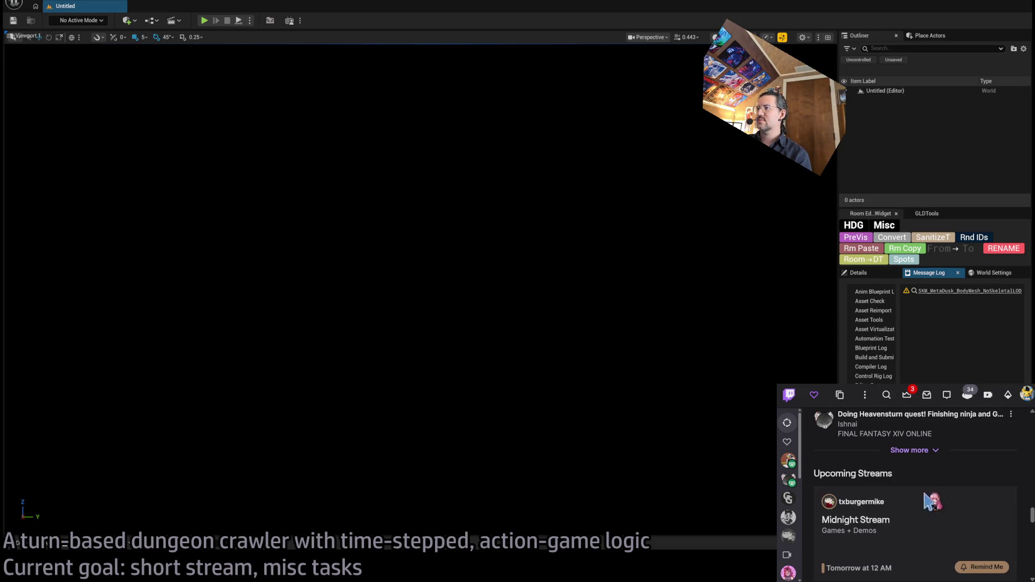
key("ctrl+Tab")
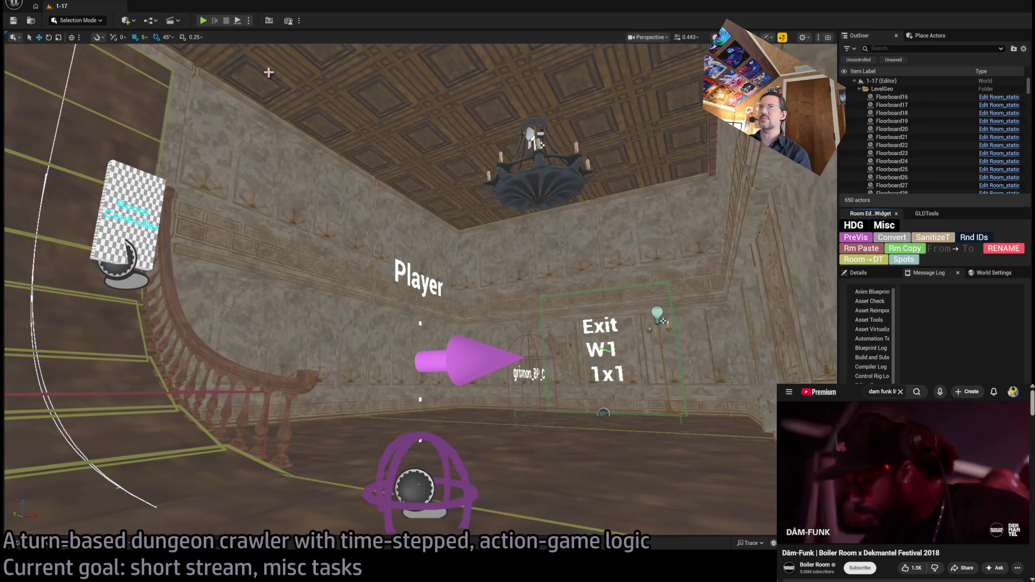
Step: Play one turn of level 1-17, stop, and capture a GPU frame profile (Frame 935, 18.83 ms)
key("alt+p")
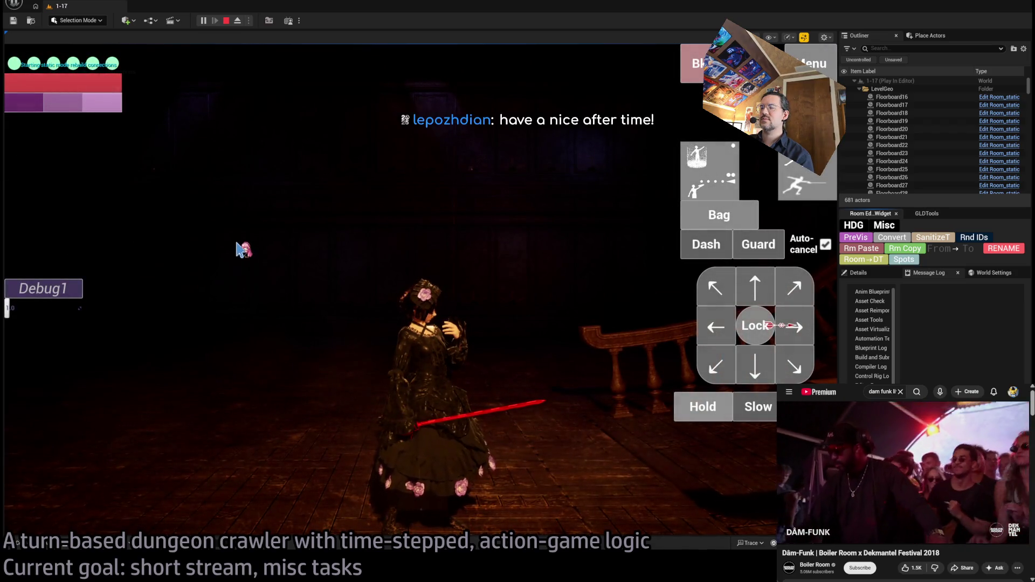
left_click(248, 246)
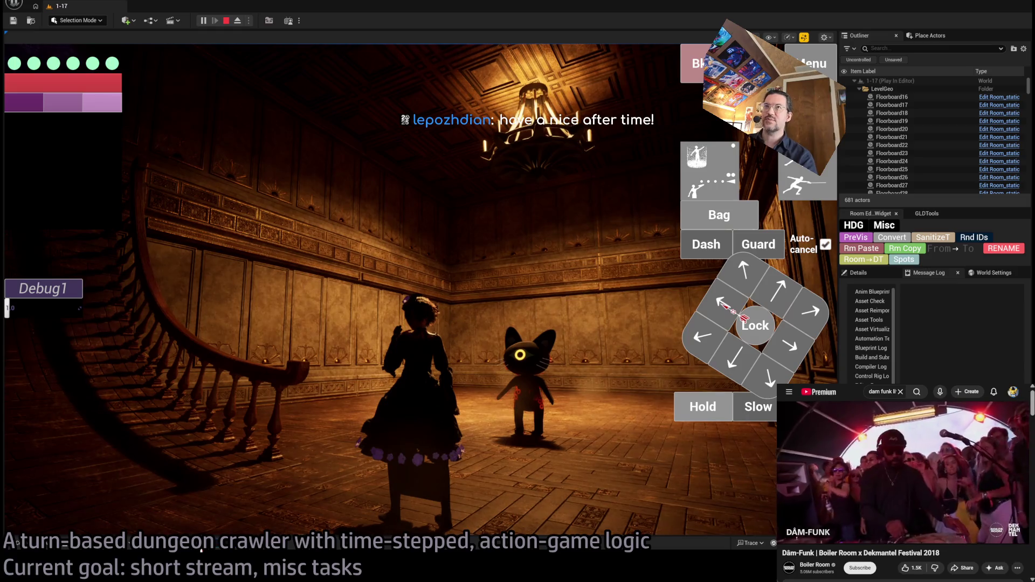
left_click(227, 21)
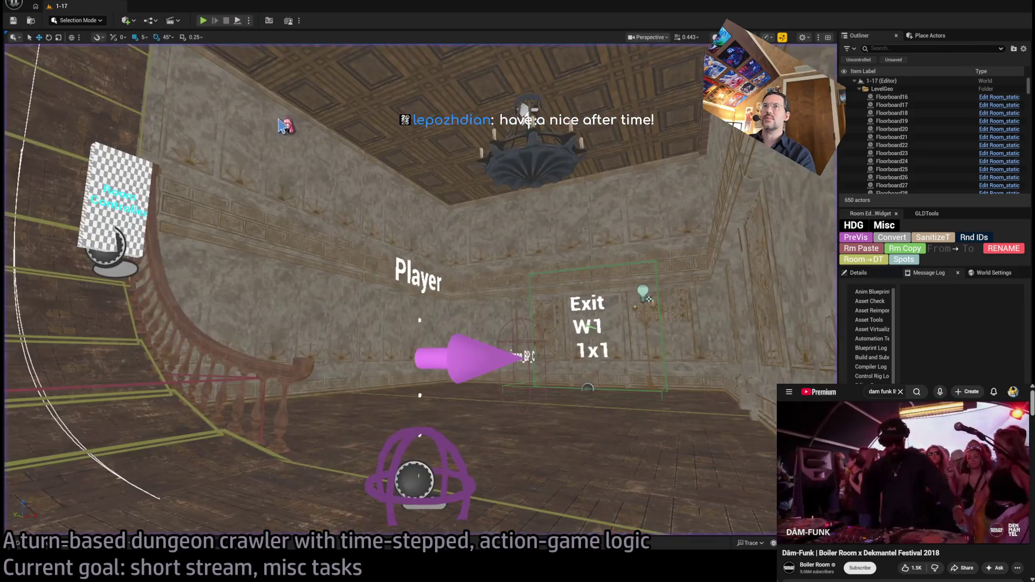
key("ctrl+shift+comma")
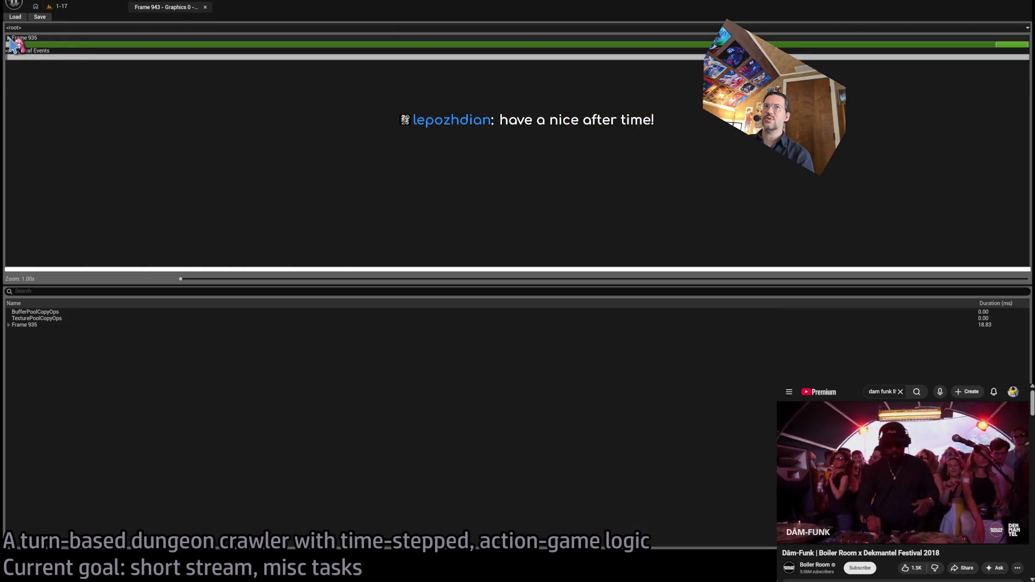
Step: Drill down to RenderDeferredLighting > Lights > DirectLighting > UnbatchedLights, check the door-frame light, then close the capture
double_click(12, 44)
double_click(16, 49)
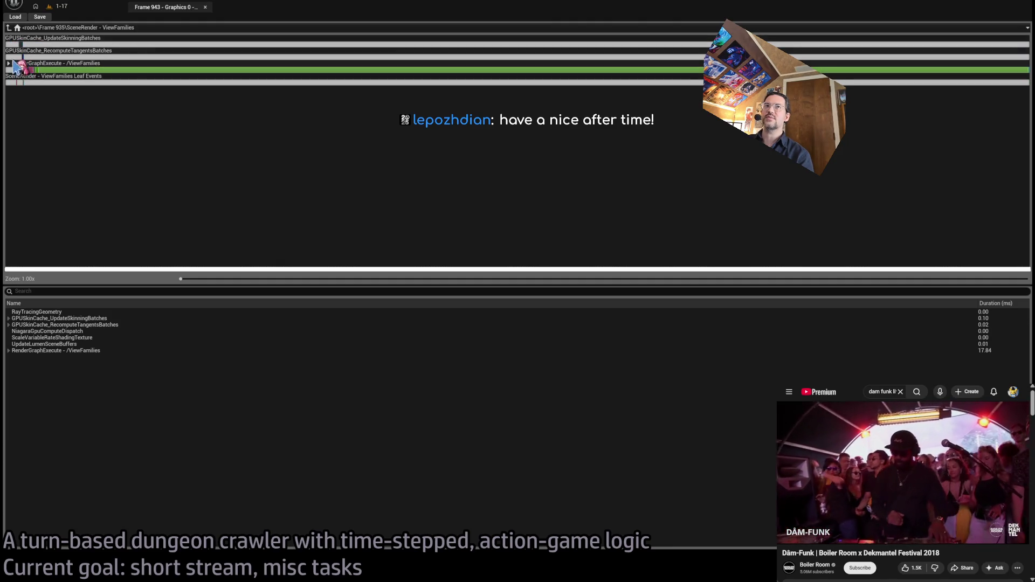
double_click(15, 65)
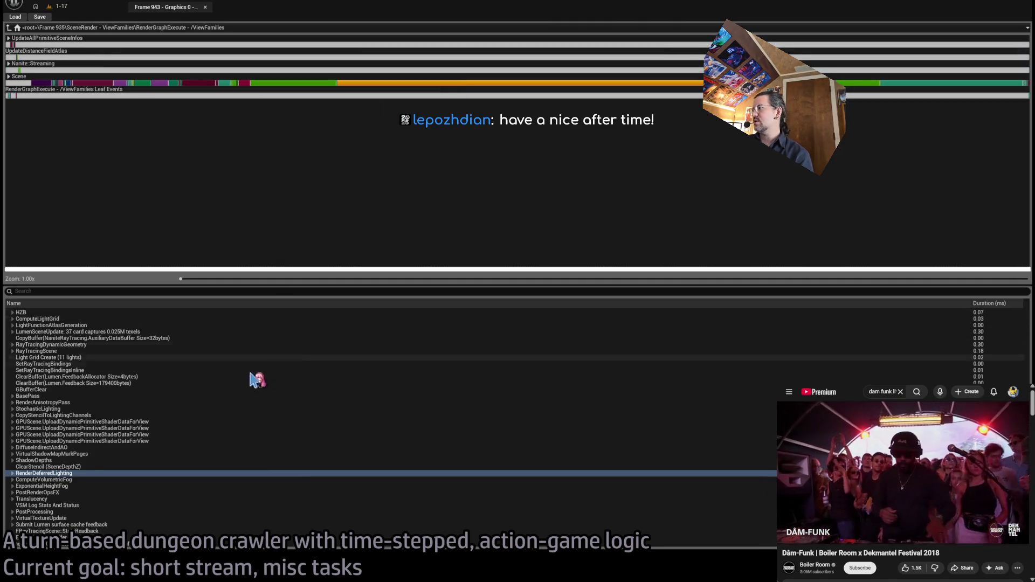
left_click(12, 473)
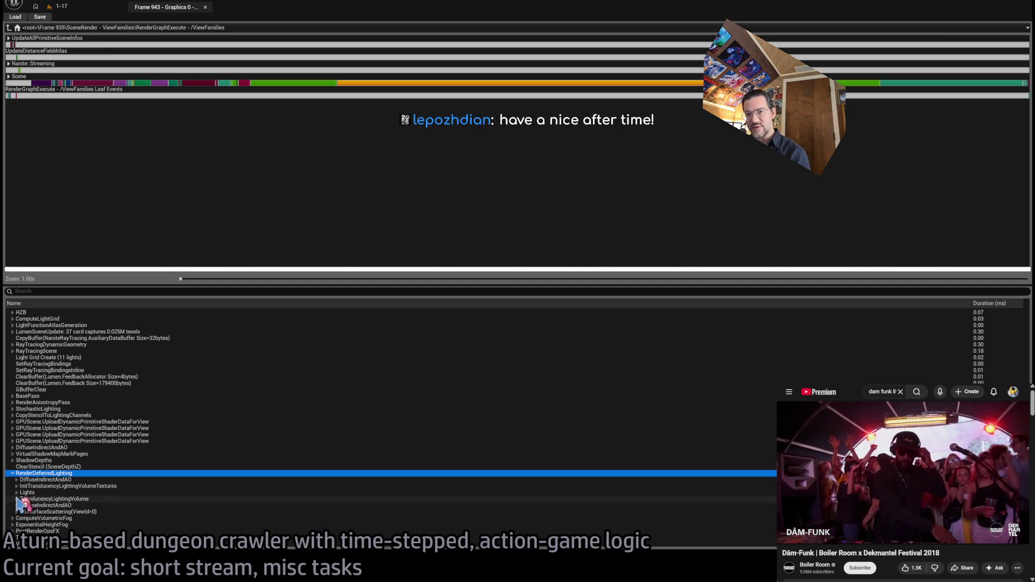
left_click(17, 493)
left_click(20, 499)
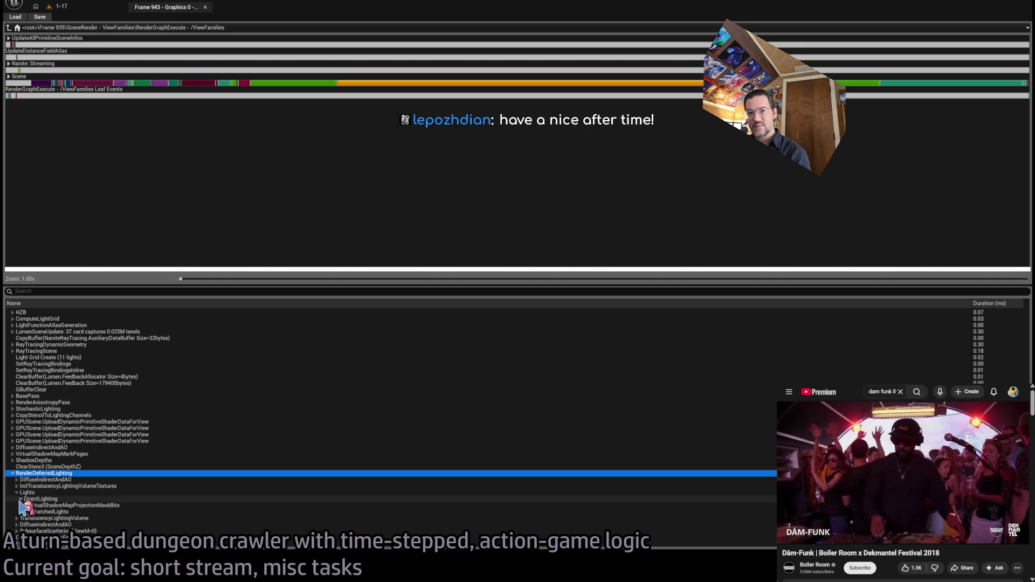
left_click(24, 512)
scroll(178, 464, "down", 3)
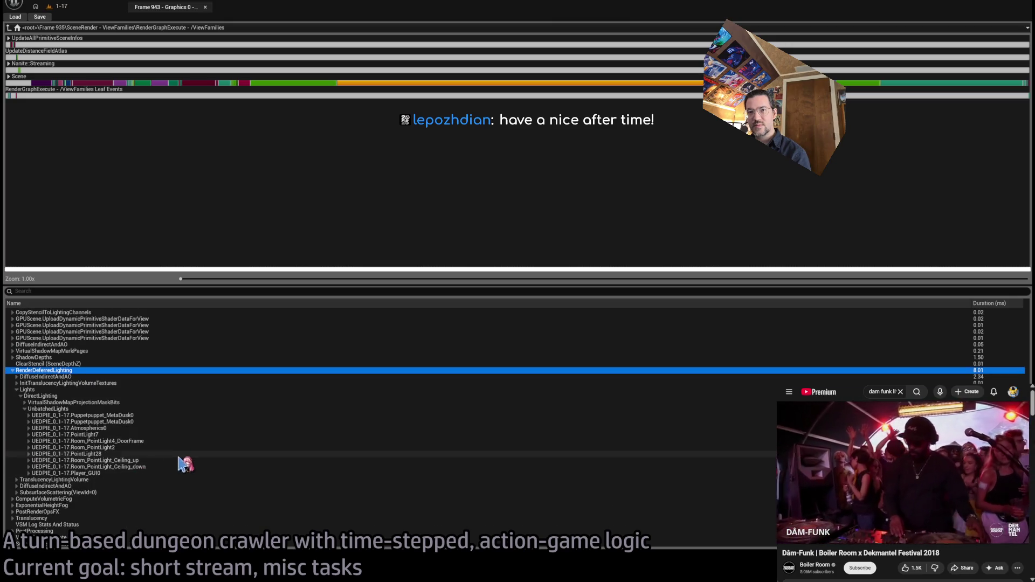
left_click(186, 442)
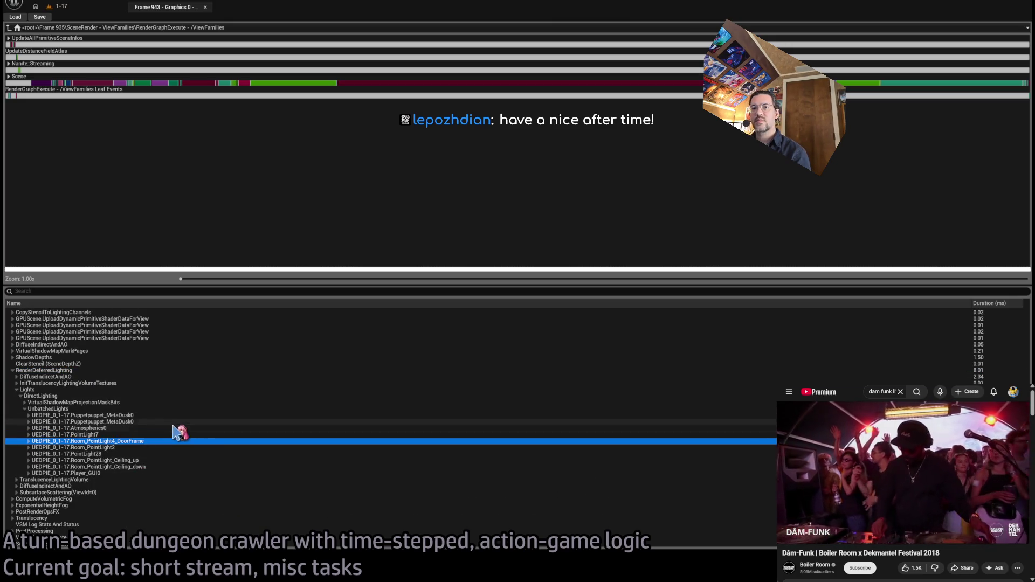
middle_click(166, 7)
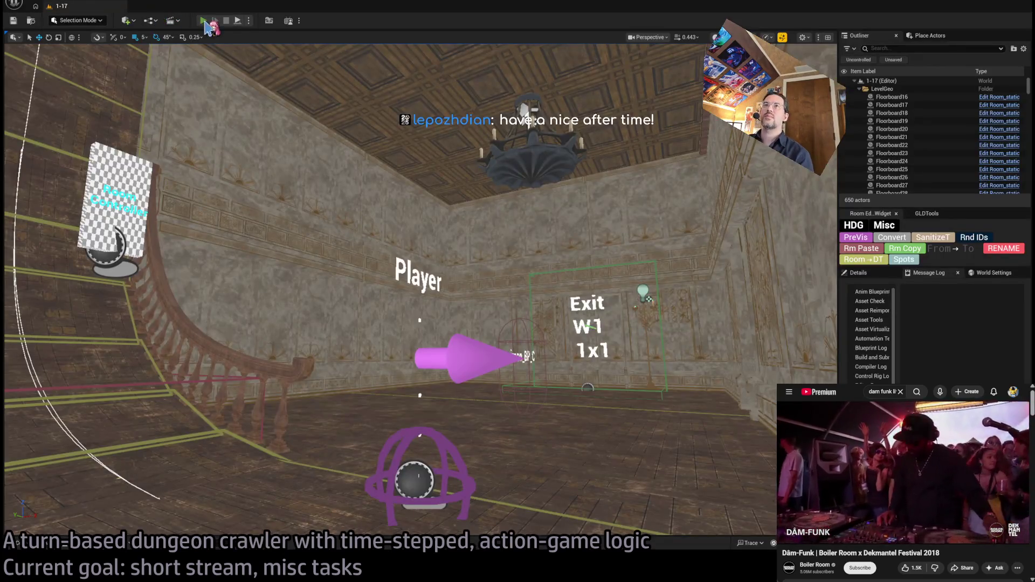
Step: Play level 1-17, run turns with two queued Hold actions, then capture a GPU frame (Frame 3895, 17.41 ms)
left_click(204, 21)
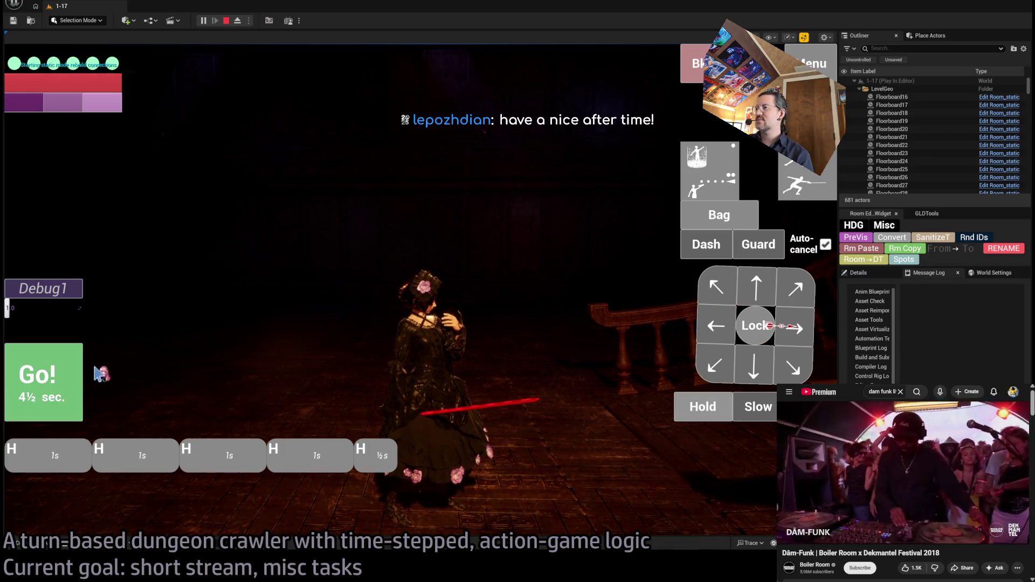
key("space")
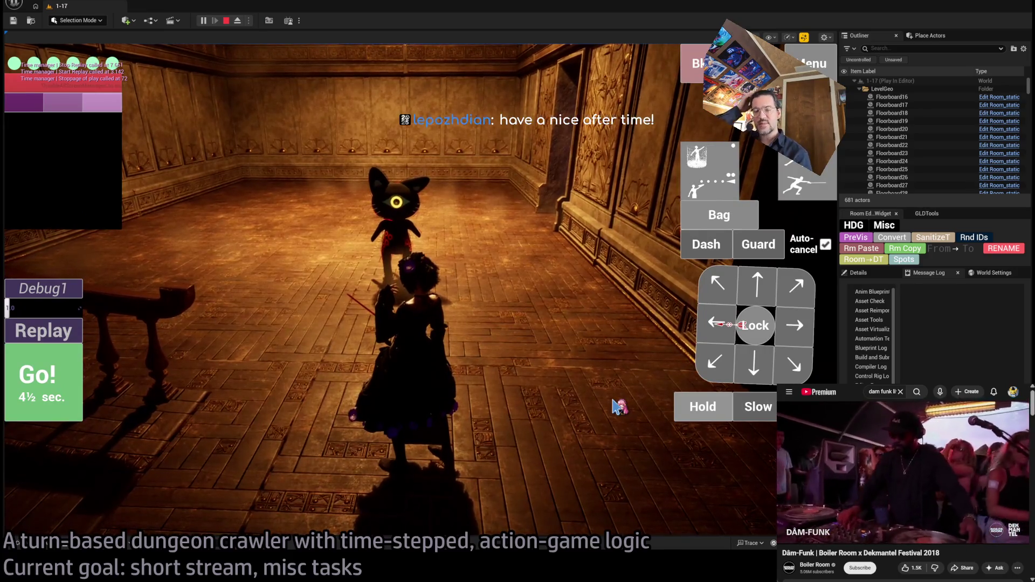
left_click(690, 409)
left_click(690, 409)
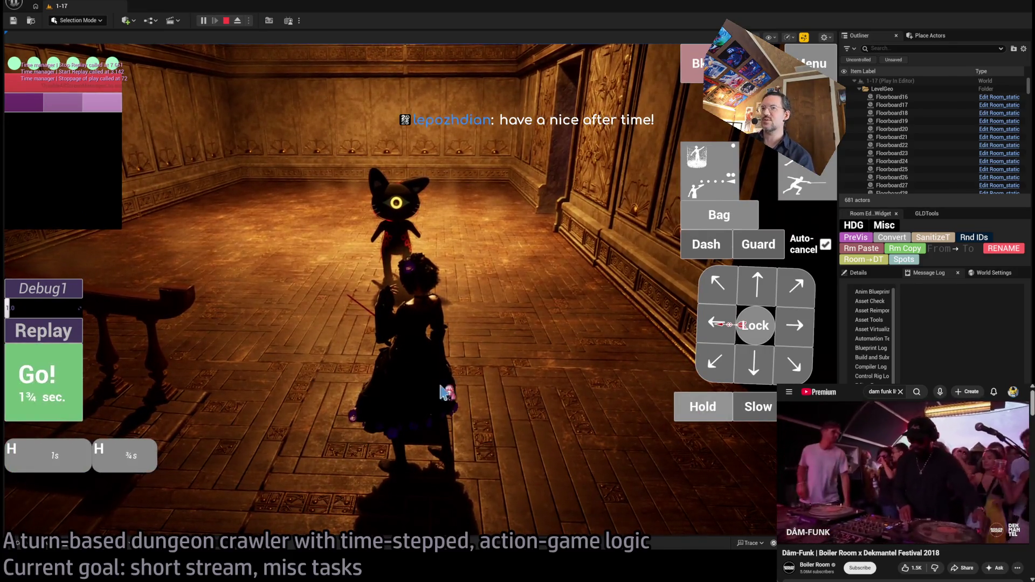
key("space")
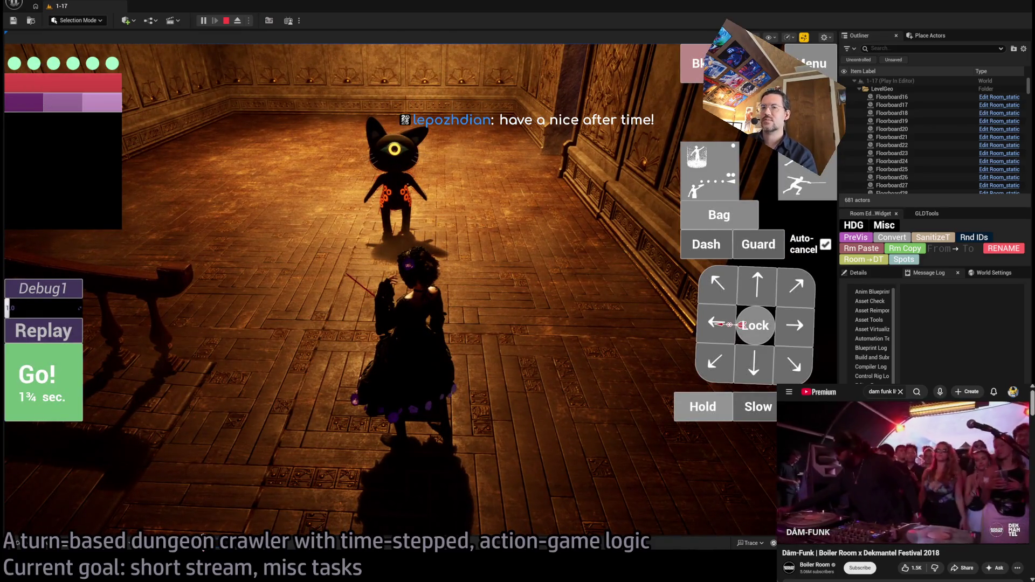
key("ctrl+shift+comma")
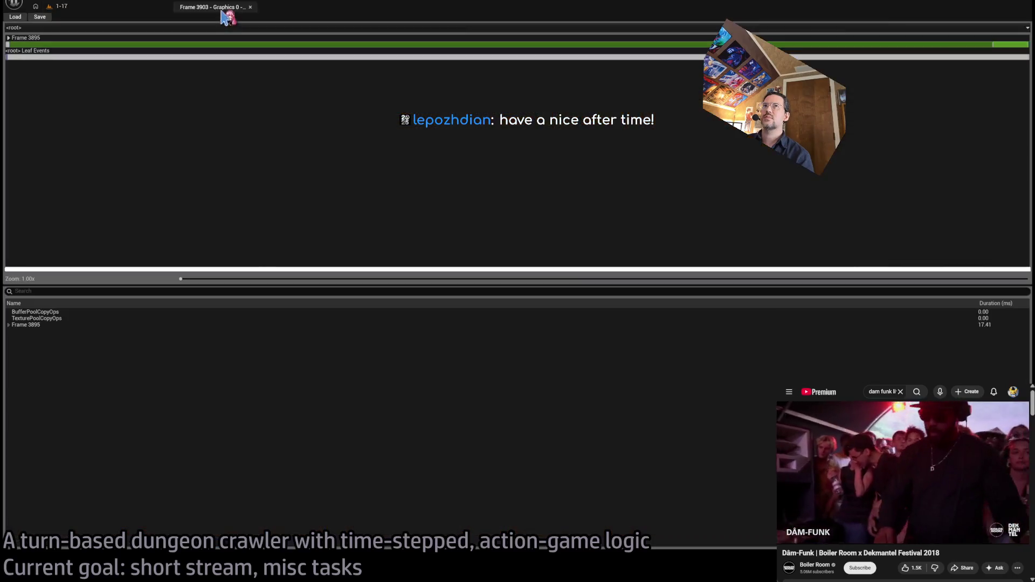
Step: Drill into Frame 3903's Scene pass and expand RenderDeferredLighting > Lights > DirectLighting
double_click(11, 44)
double_click(11, 45)
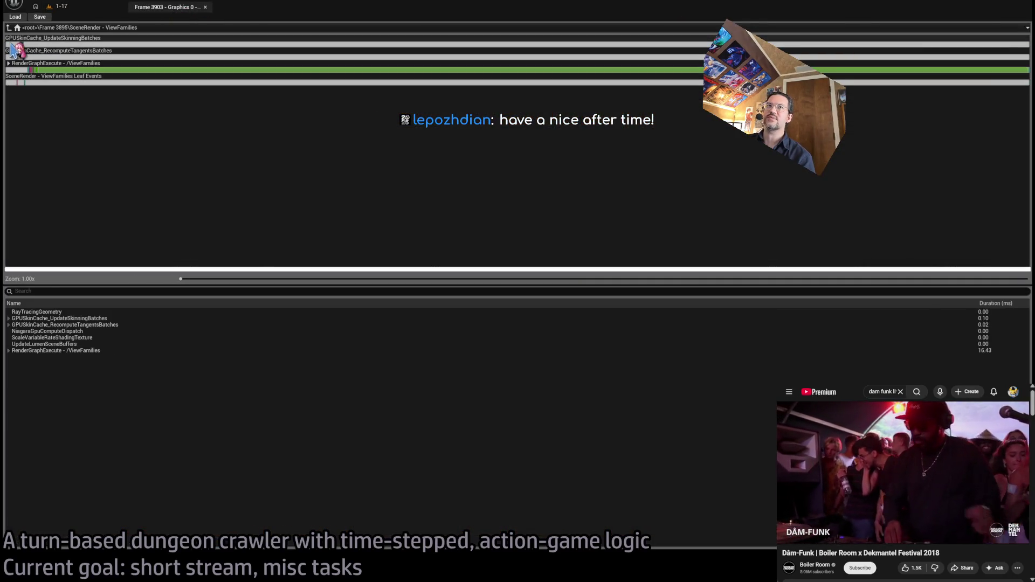
double_click(11, 68)
left_click(625, 81)
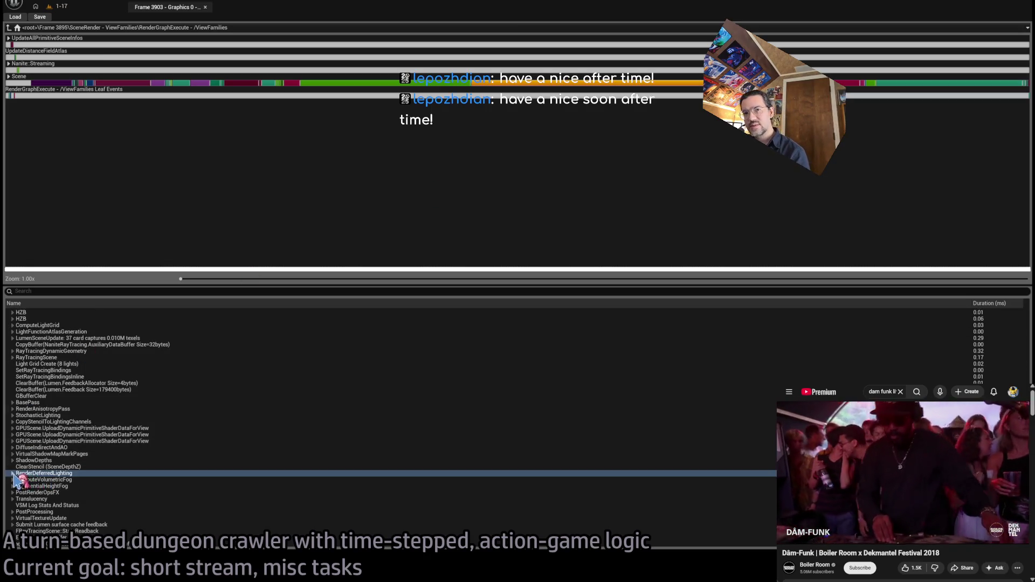
left_click(13, 474)
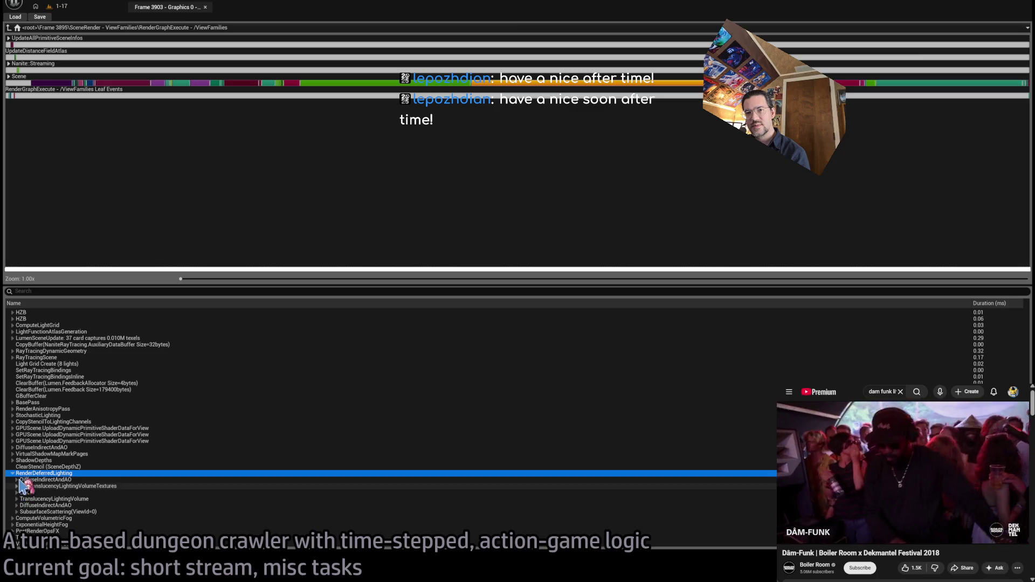
left_click(17, 493)
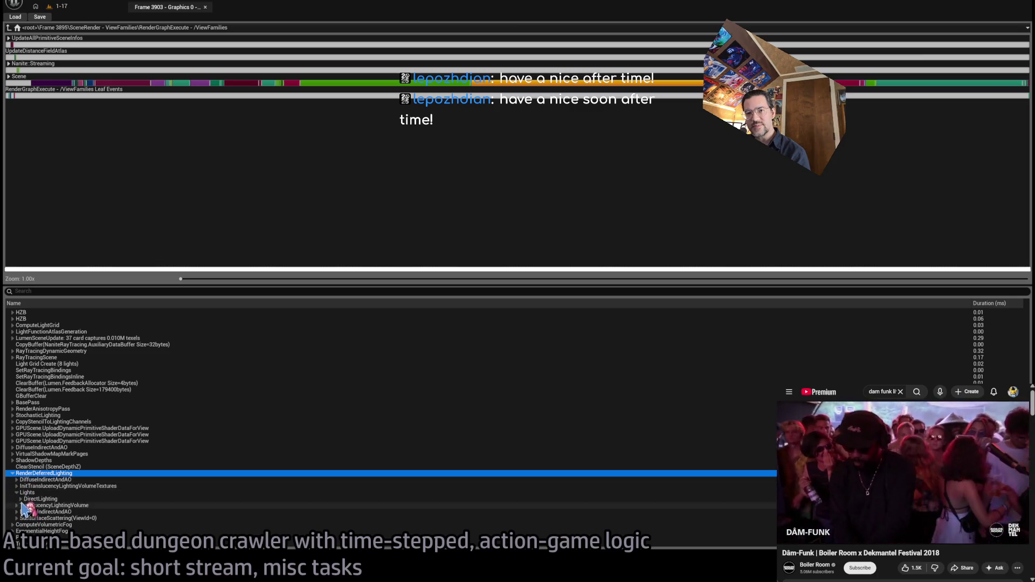
left_click(21, 500)
Step: Check the Player_GUI0, Puppetpuppet_MetaDusk0, Atmospherics0 and PointLight7 light costs
scroll(145, 502, "down", 5)
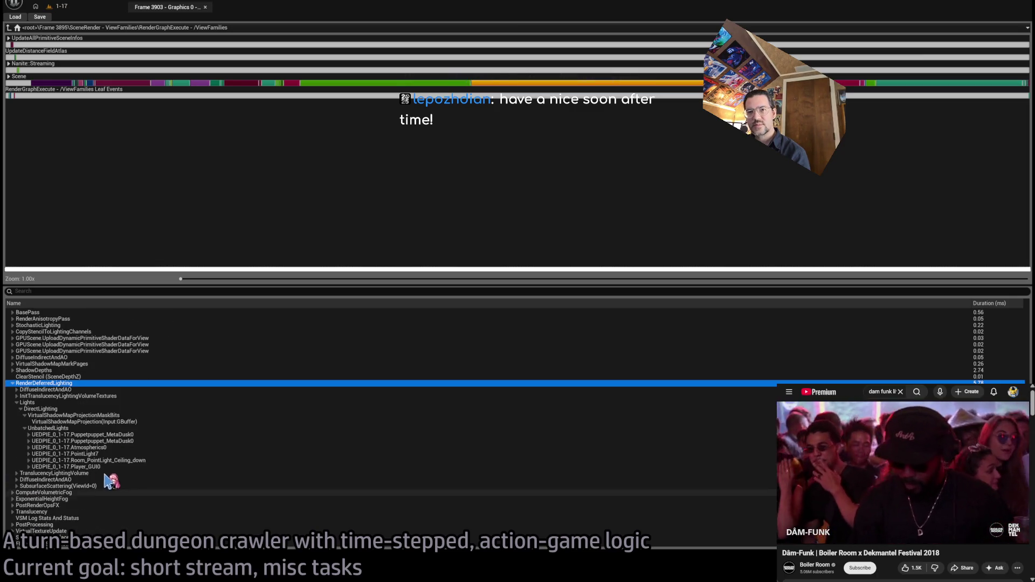
left_click(100, 467)
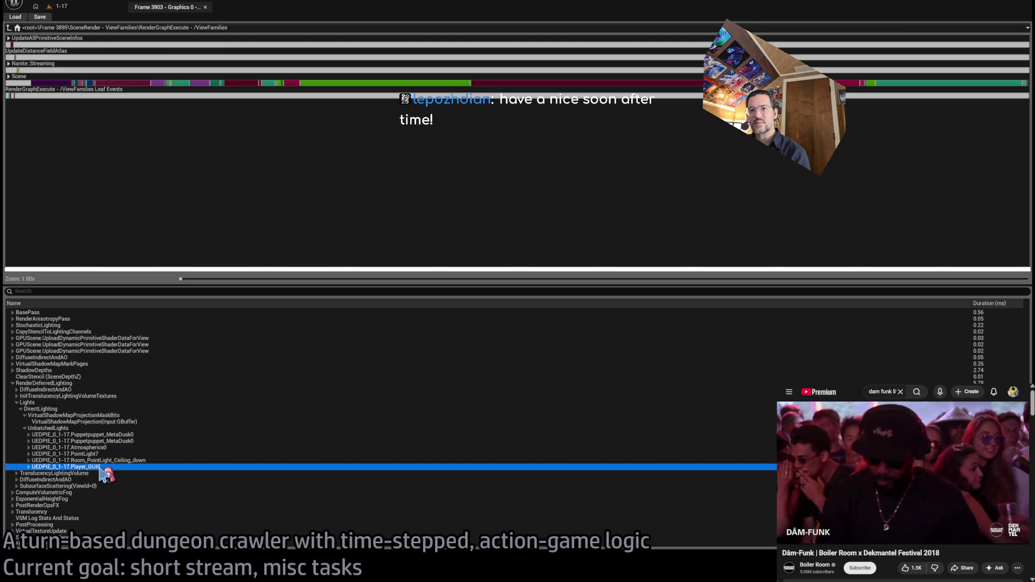
left_click(152, 435)
left_click(125, 447)
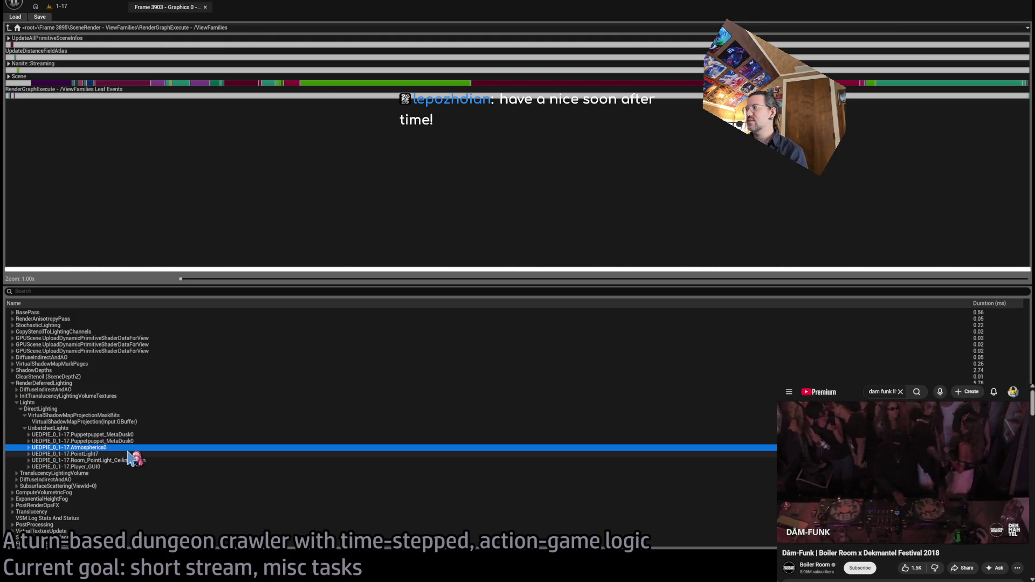
left_click(127, 455)
left_click(138, 441)
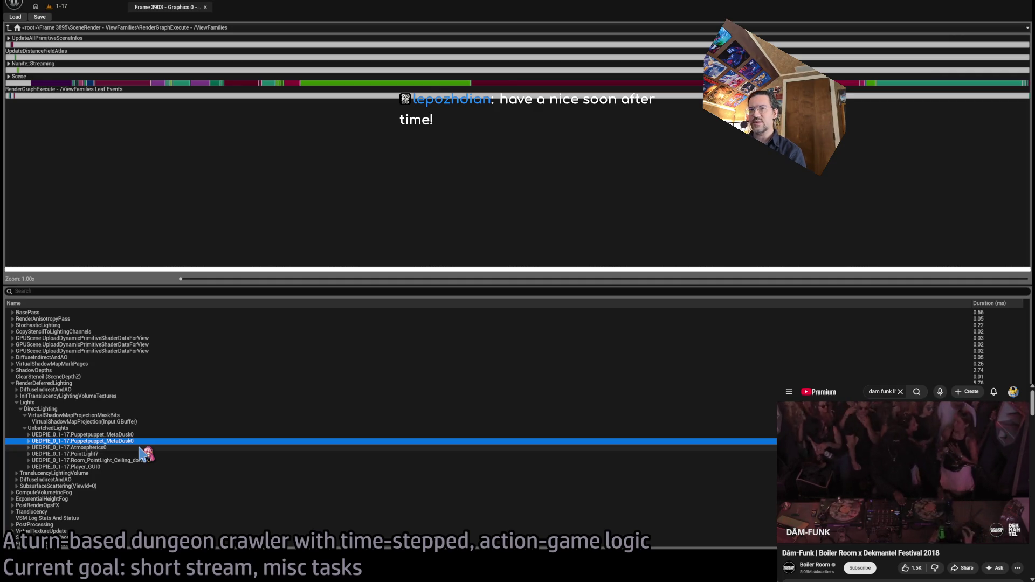
left_click(139, 448)
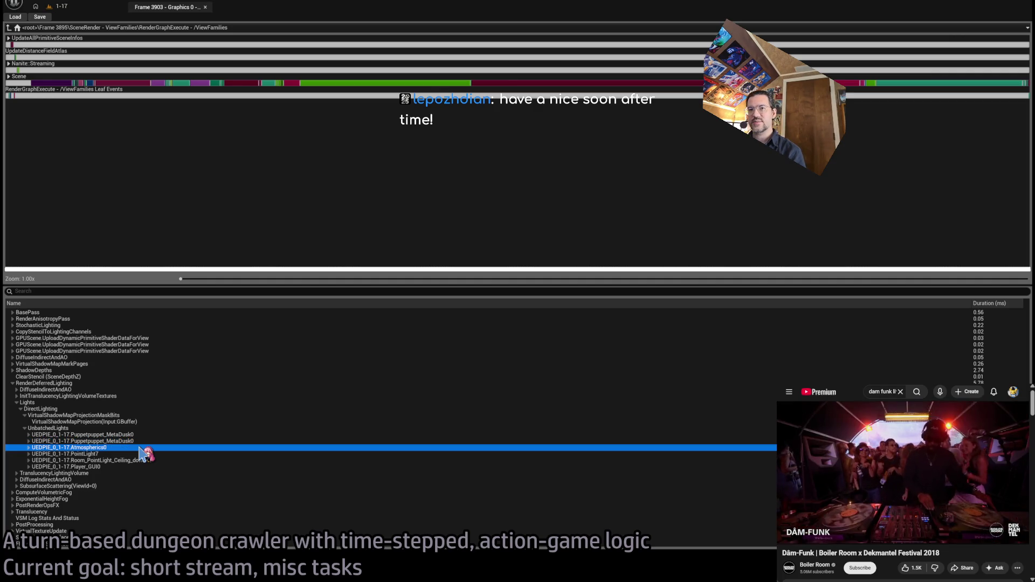
left_click(107, 454)
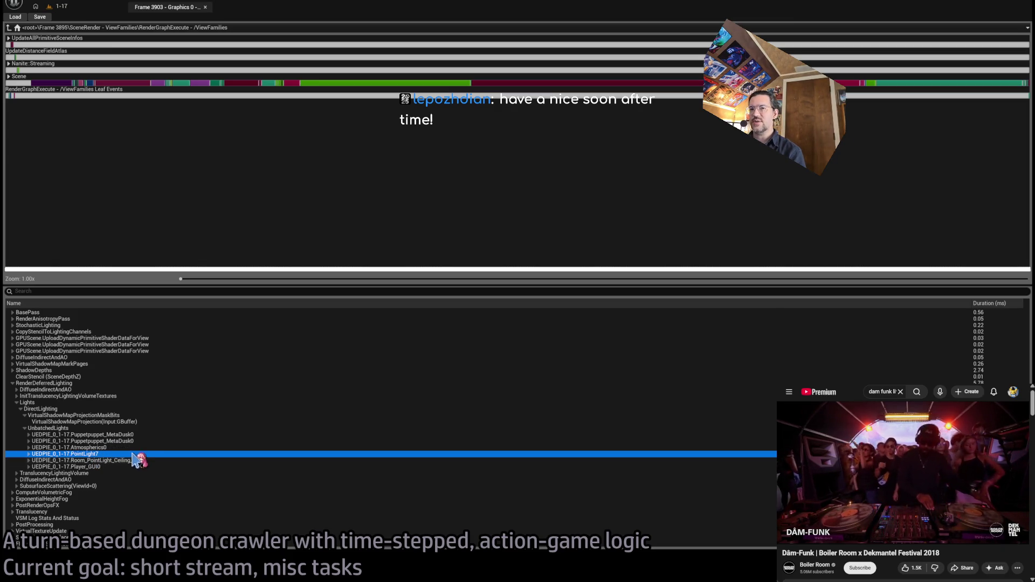
left_click(147, 460)
Step: Compare the Room_PointLight_Ceiling_down light's GPU cost against Player_GUI0
left_click(149, 467)
left_click(151, 461)
left_click(156, 468)
left_click(155, 461)
left_click(153, 467)
left_click(150, 462)
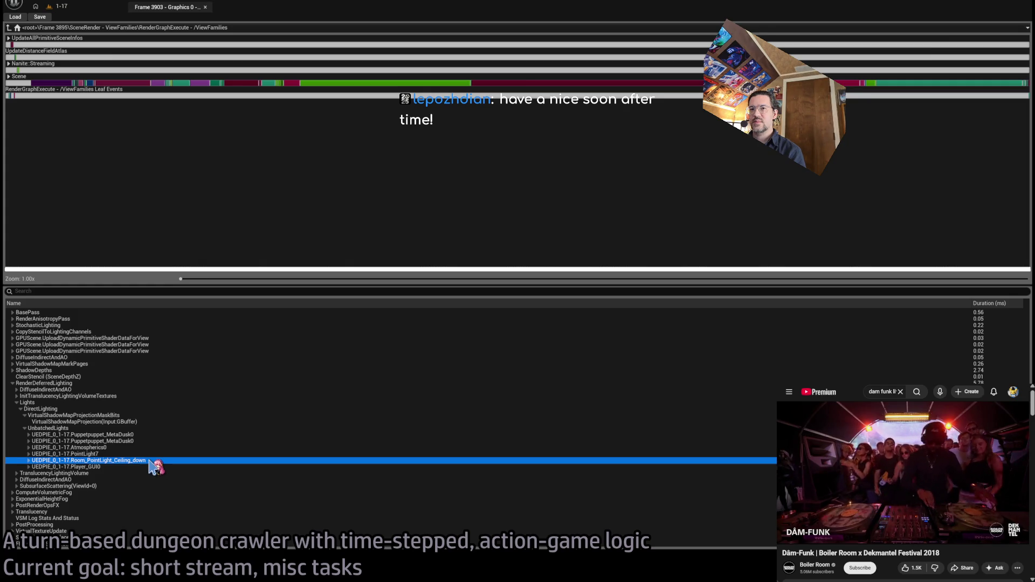
left_click(130, 467)
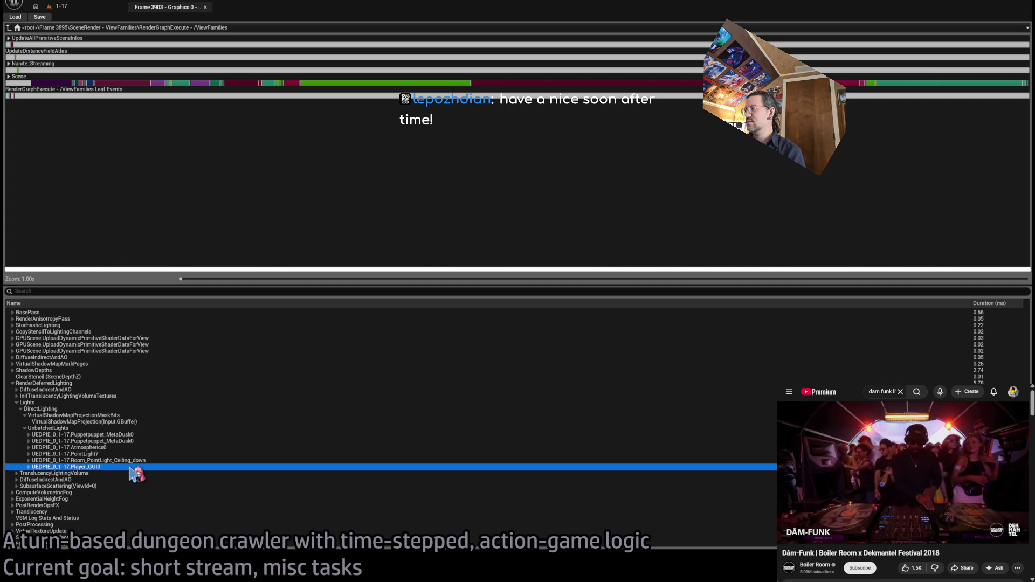
left_click(110, 461)
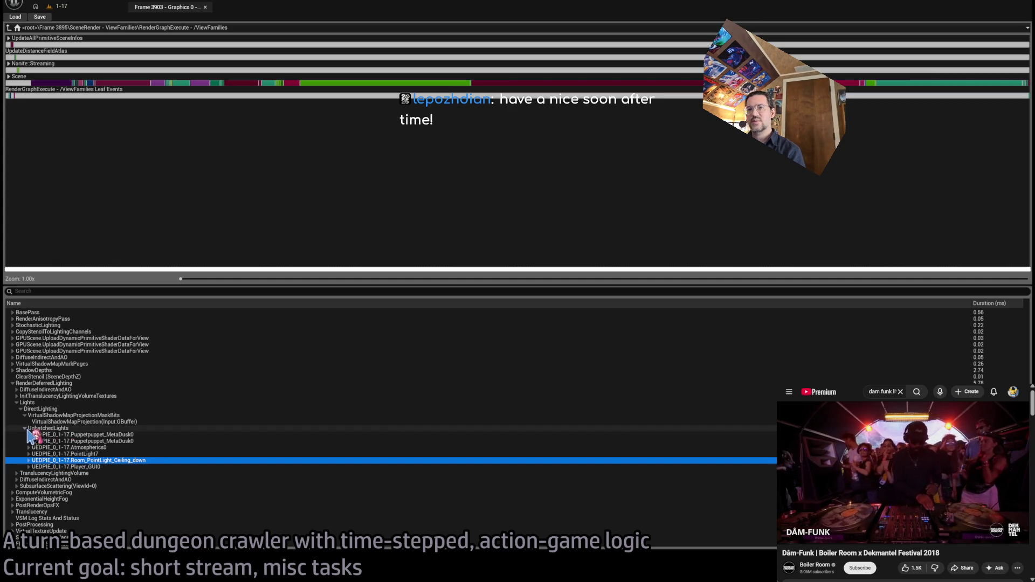
Step: Collapse the UnbatchedLights group and select RenderDeferredLighting
left_click(26, 428)
left_click(139, 449)
left_click(143, 429)
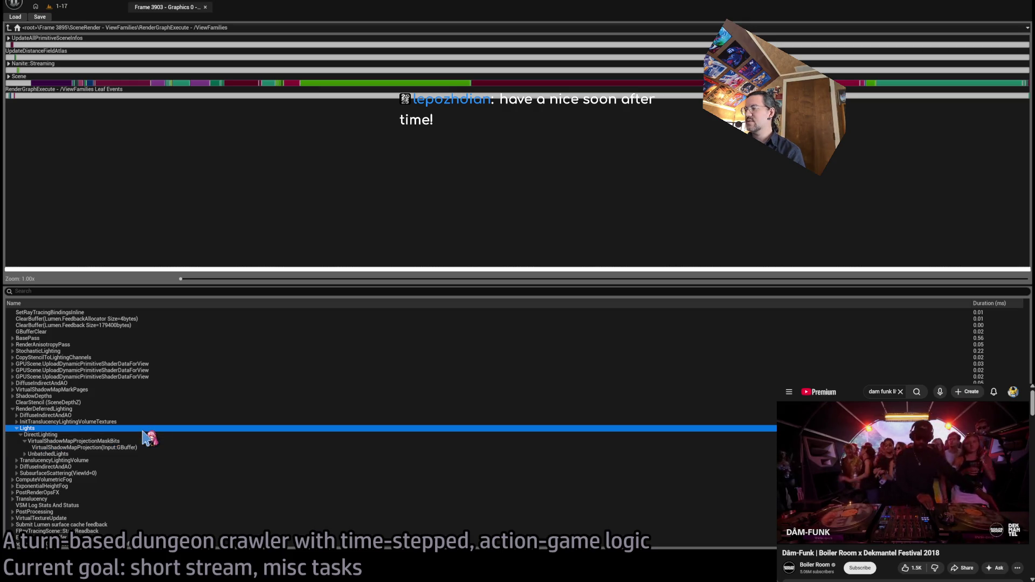
left_click(122, 410)
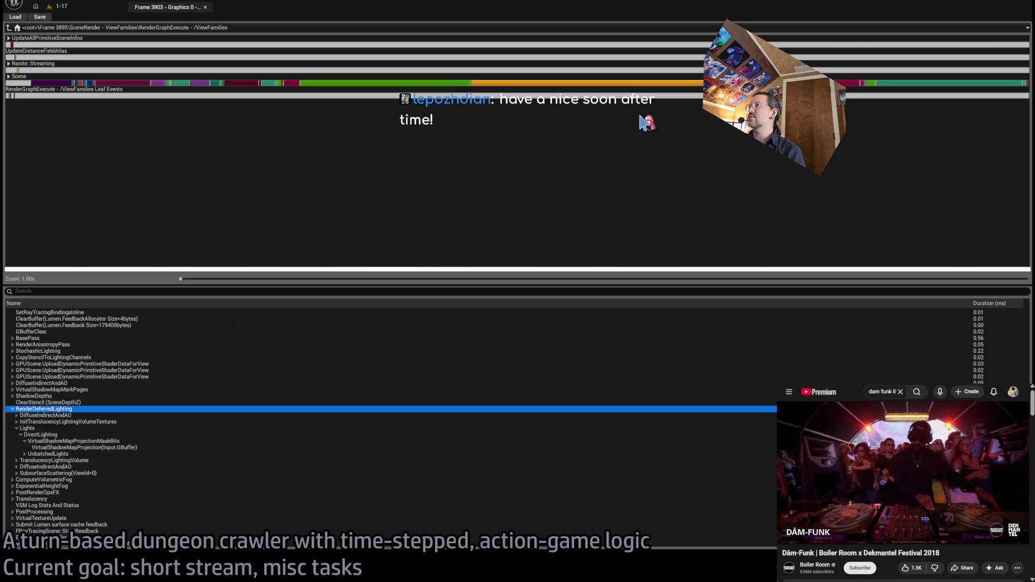
Step: Expand DiffuseIndirectAndAO > LumenReflections and inspect the hit-lighting ray tracing pass
left_click(17, 416)
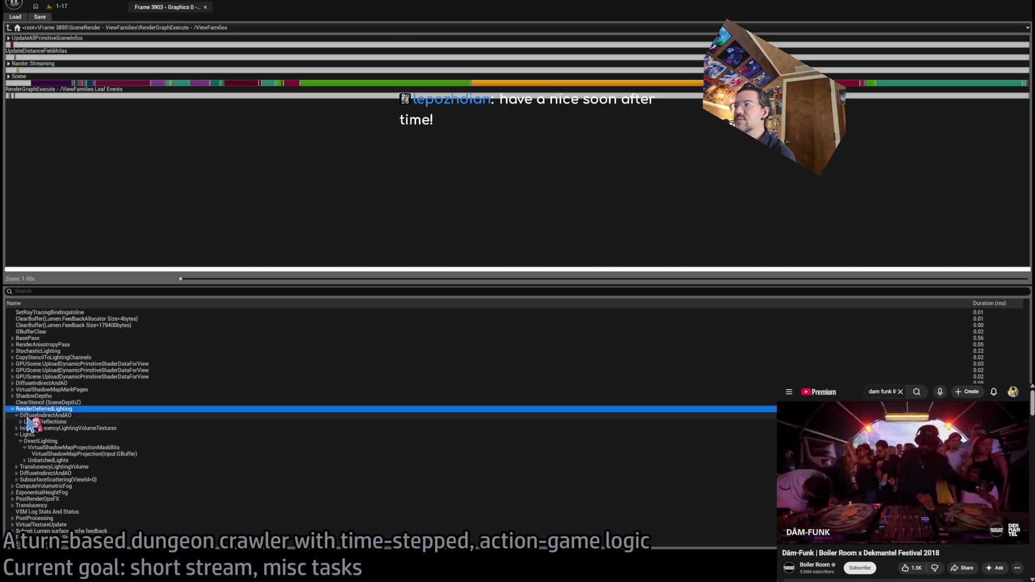
left_click(21, 422)
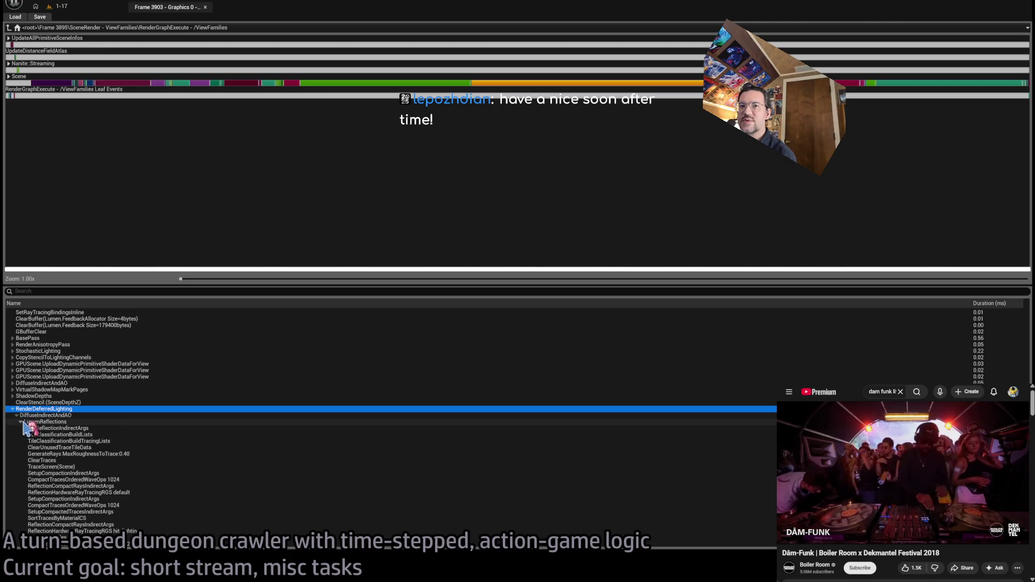
left_click(75, 429)
scroll(291, 445, "down", 6)
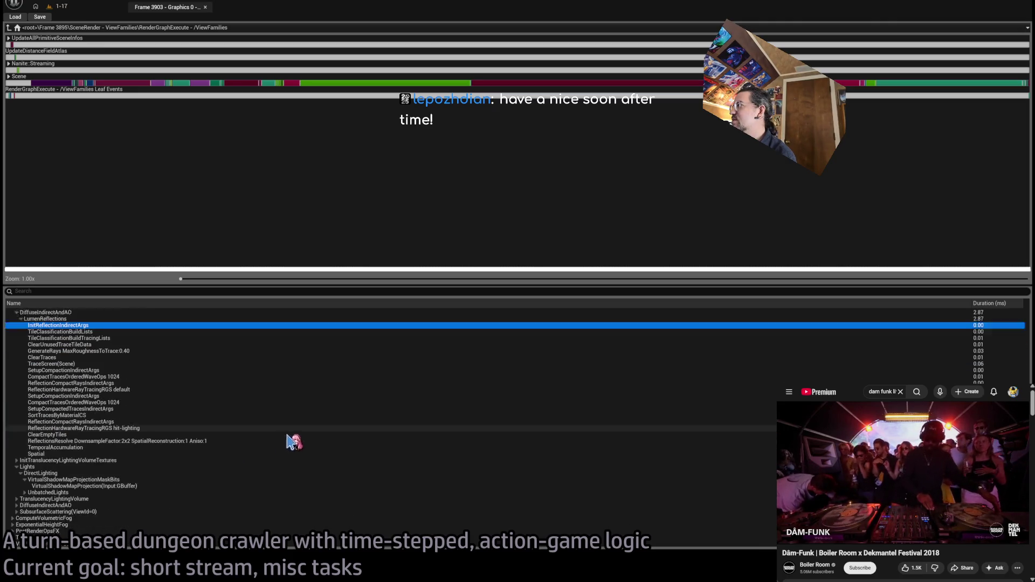
left_click(464, 421)
key("Up")
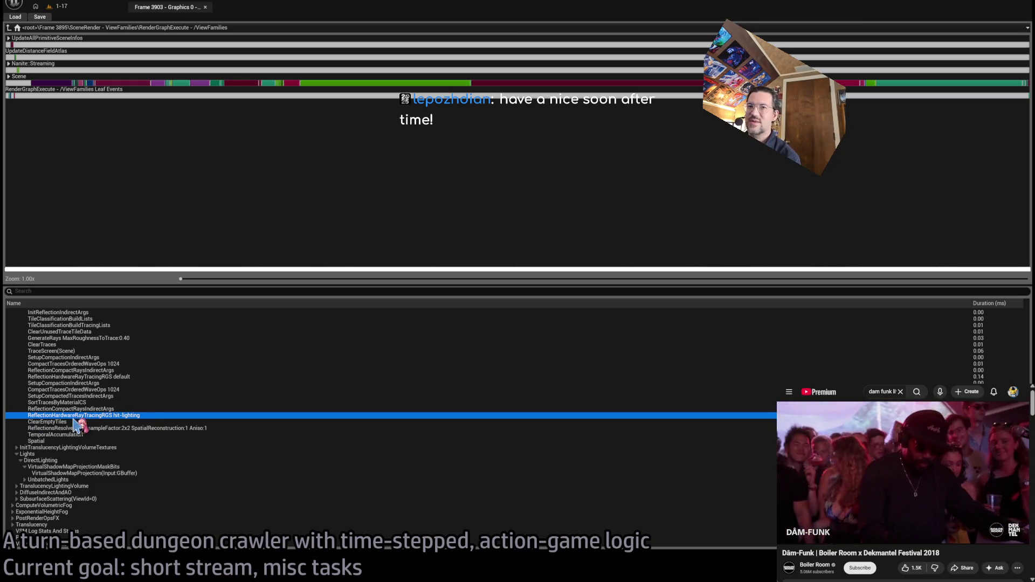
Step: Collapse DiffuseIndirectAndAO, Lights and RenderDeferredLighting in the event tree
scroll(278, 400, "up", 3)
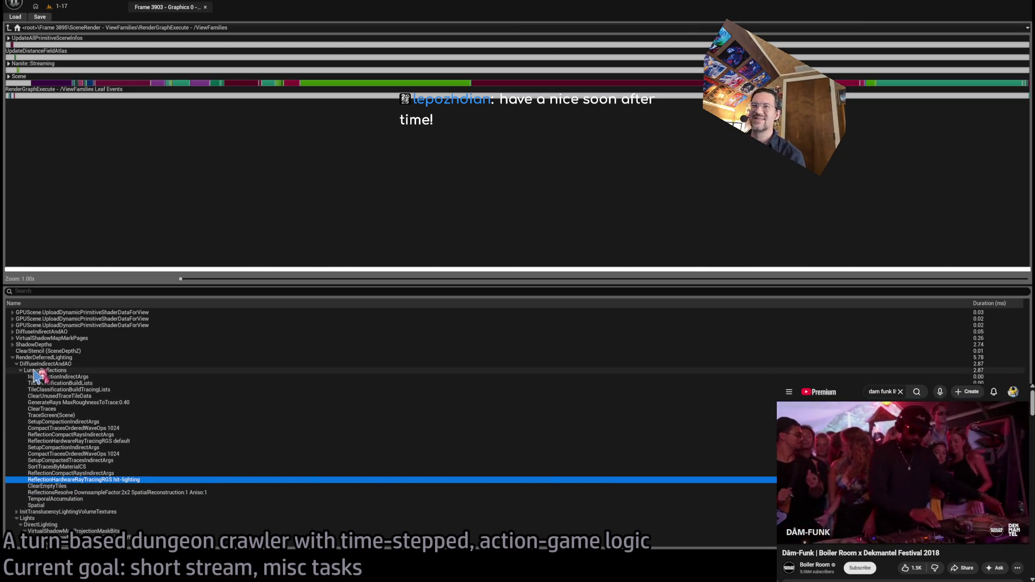
left_click(16, 365)
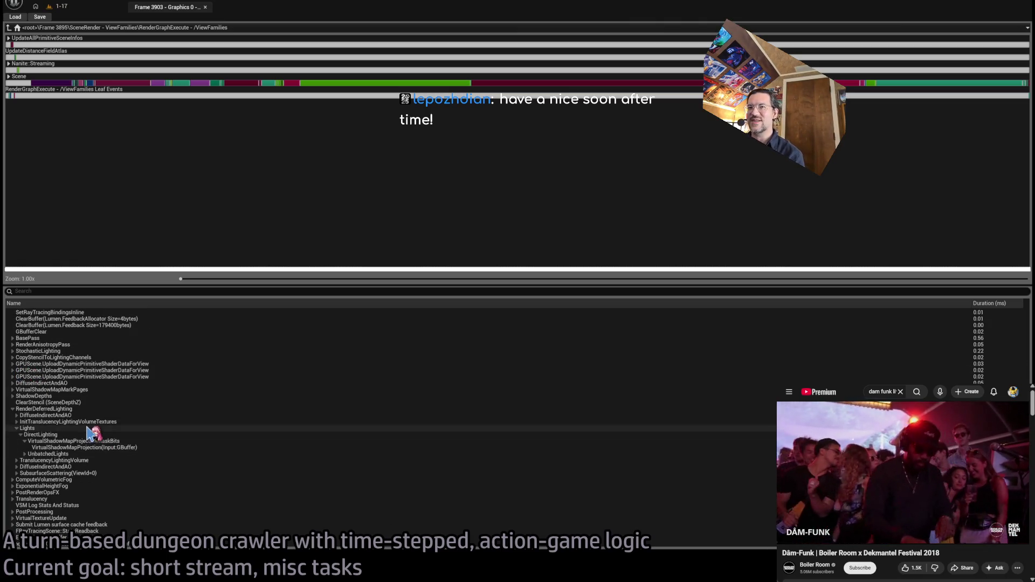
left_click(17, 429)
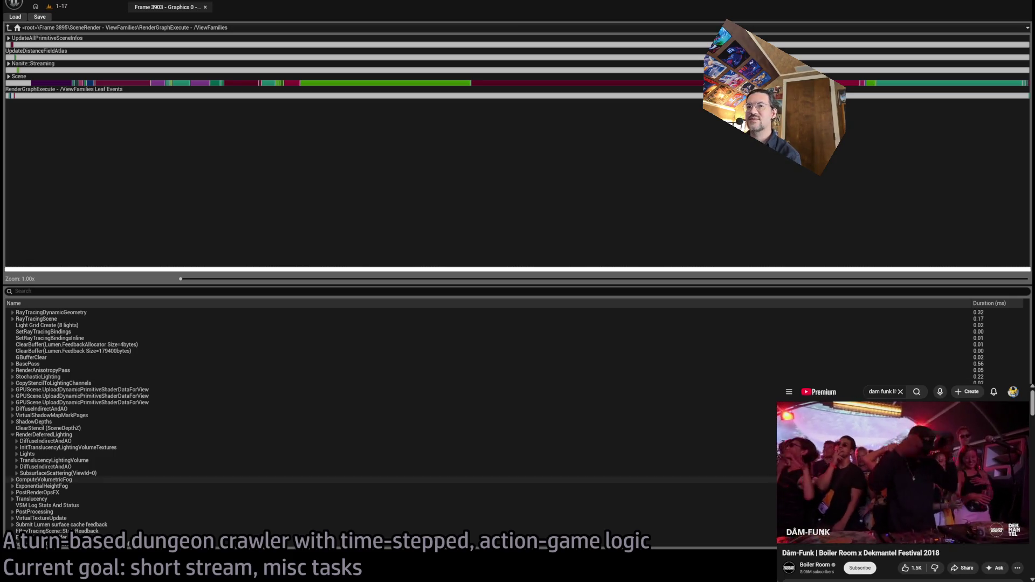
left_click(108, 435)
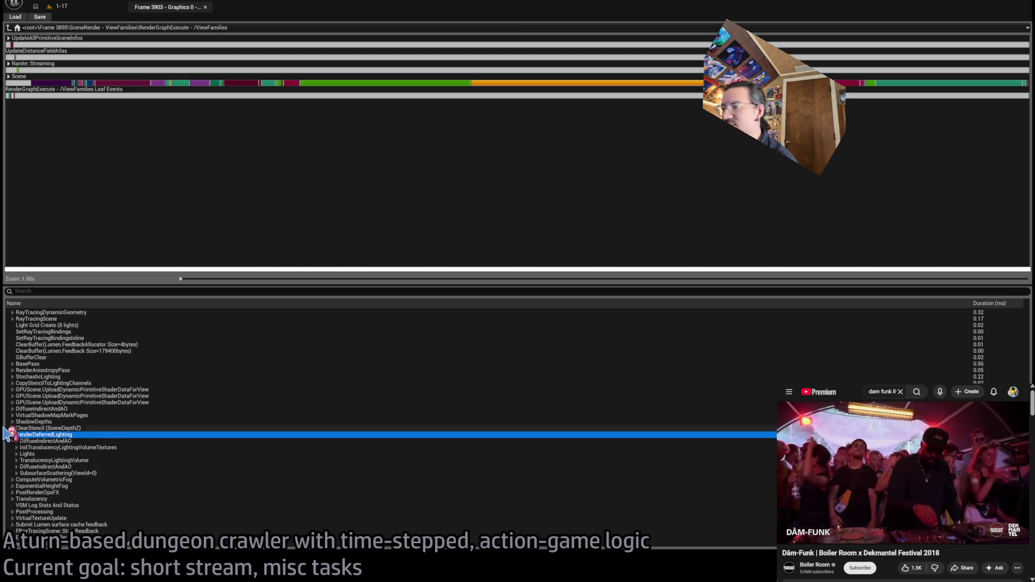
left_click(12, 435)
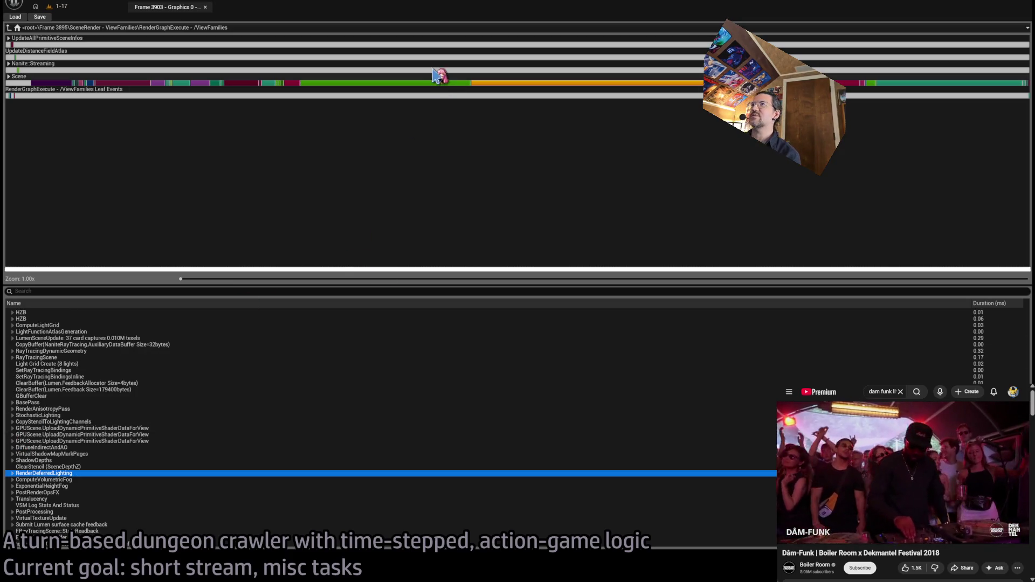
Step: Expand ShadowDepths, check the shadow command build cost, and return to the 1-17 level
left_click(418, 84)
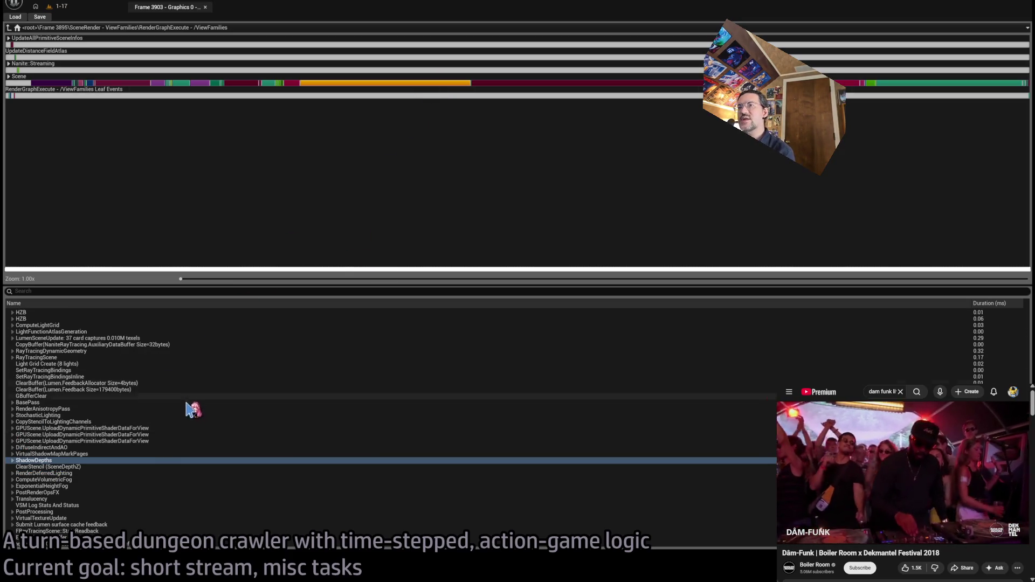
left_click(13, 461)
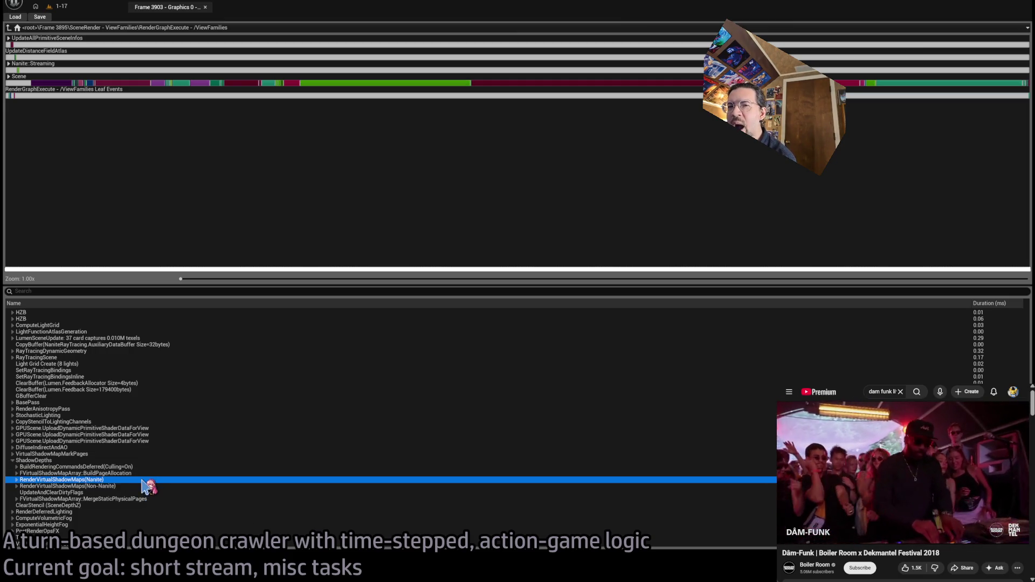
left_click(152, 468)
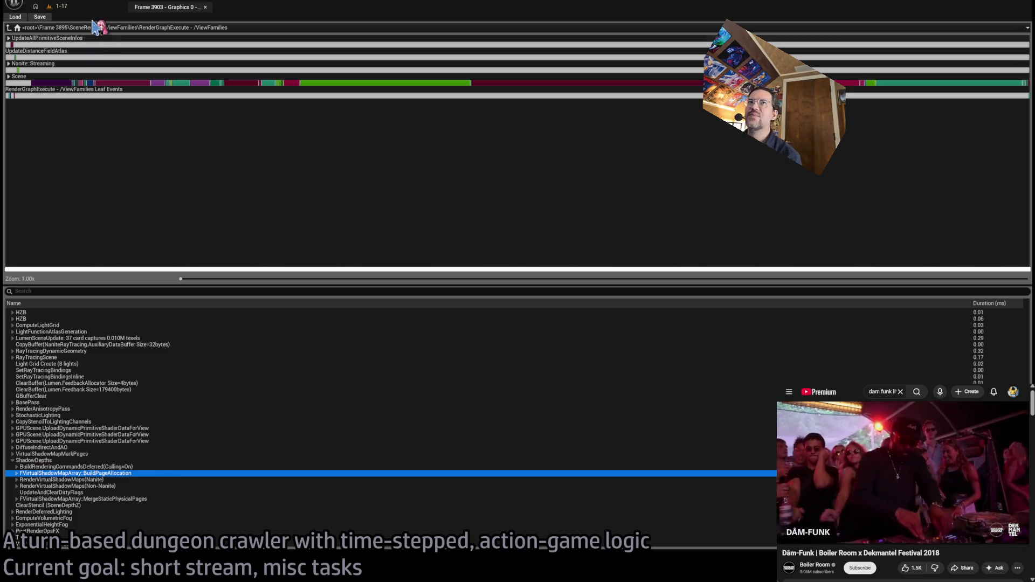
left_click(61, 6)
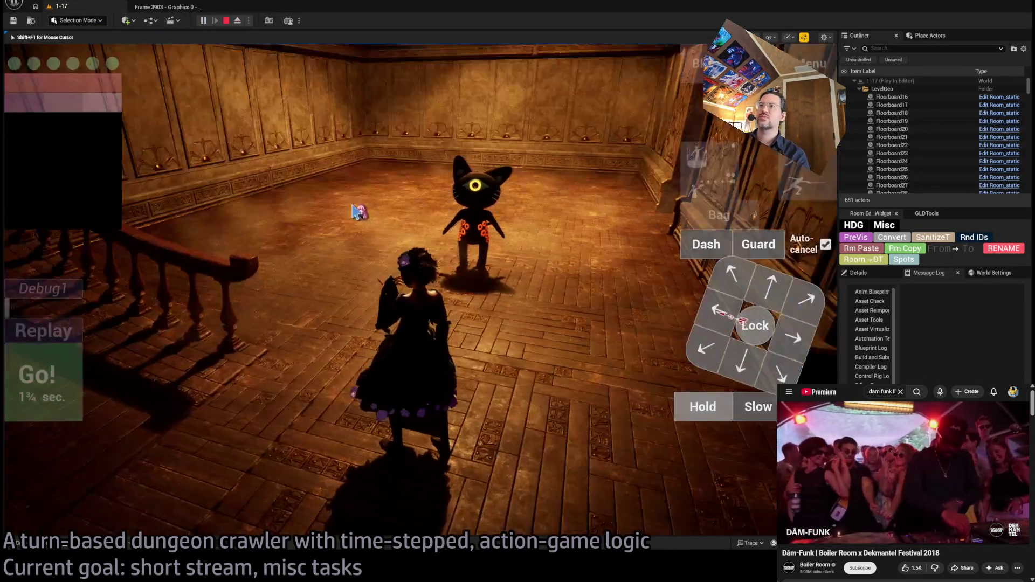
Step: Run ProfileGPU from the in-game console and drill into Frame 9121's RenderGraphExecute
key("Escape")
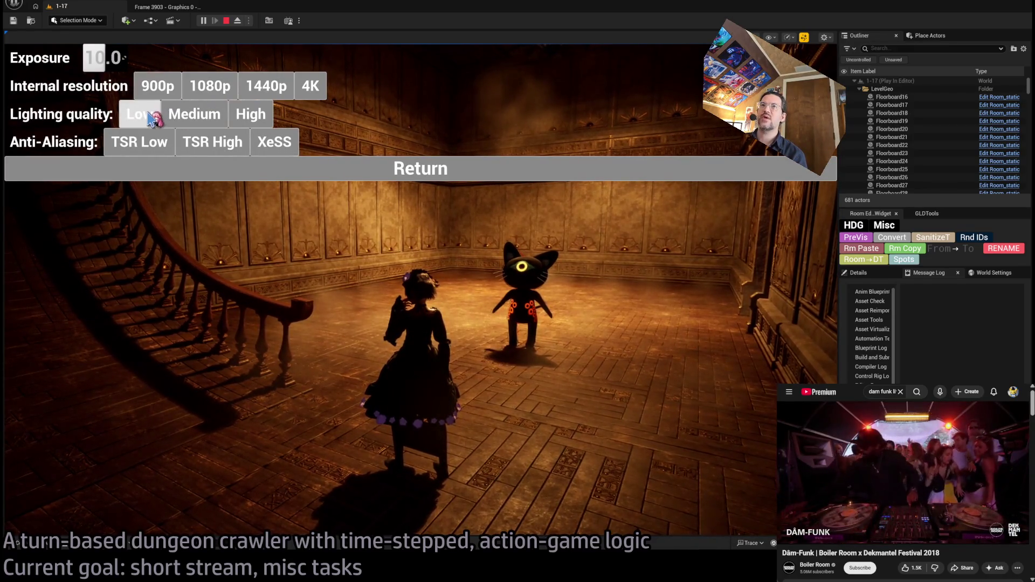
left_click(357, 171)
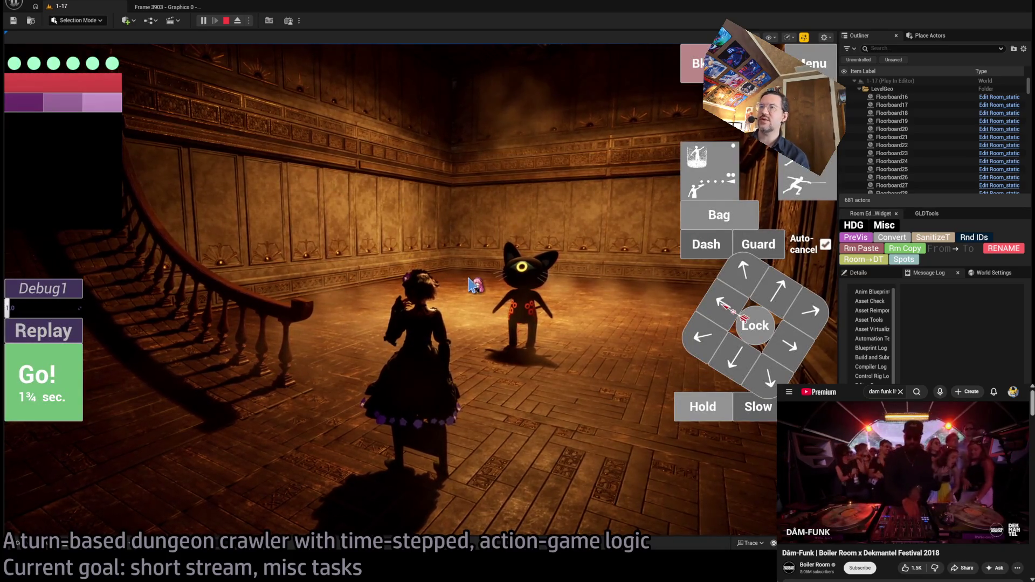
key("grave")
type("profilegpu")
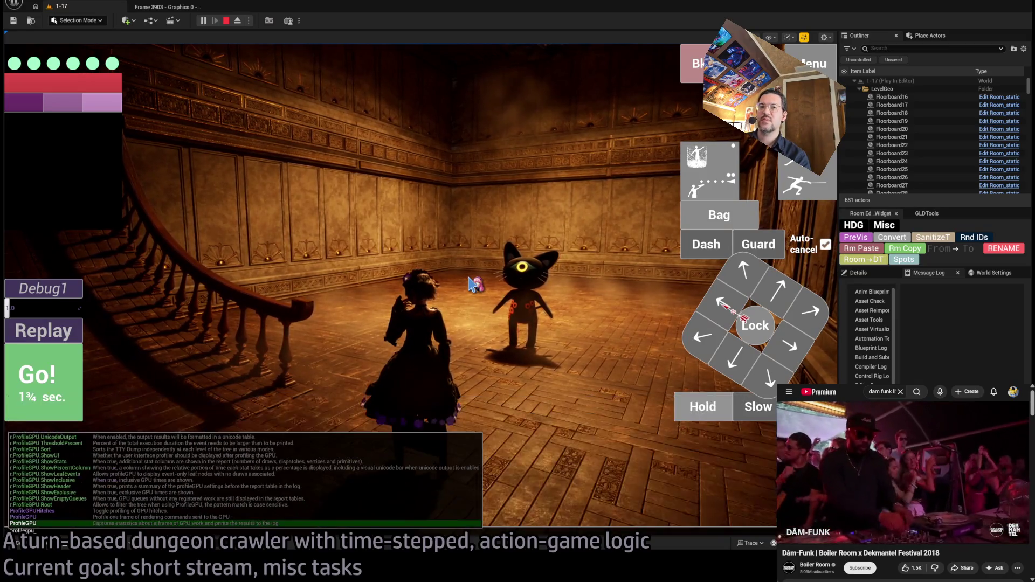
key("Return")
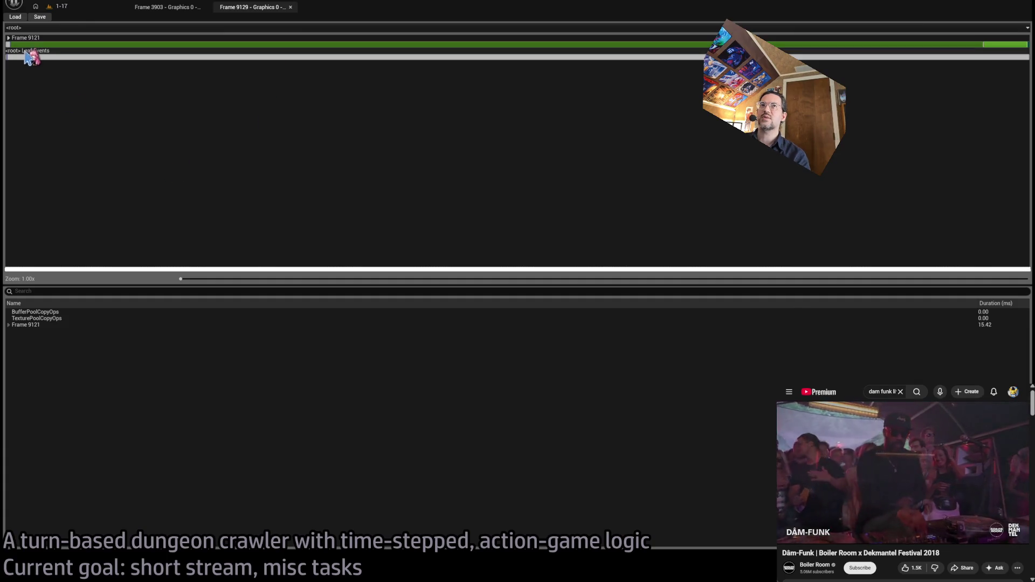
double_click(11, 43)
left_click(12, 69)
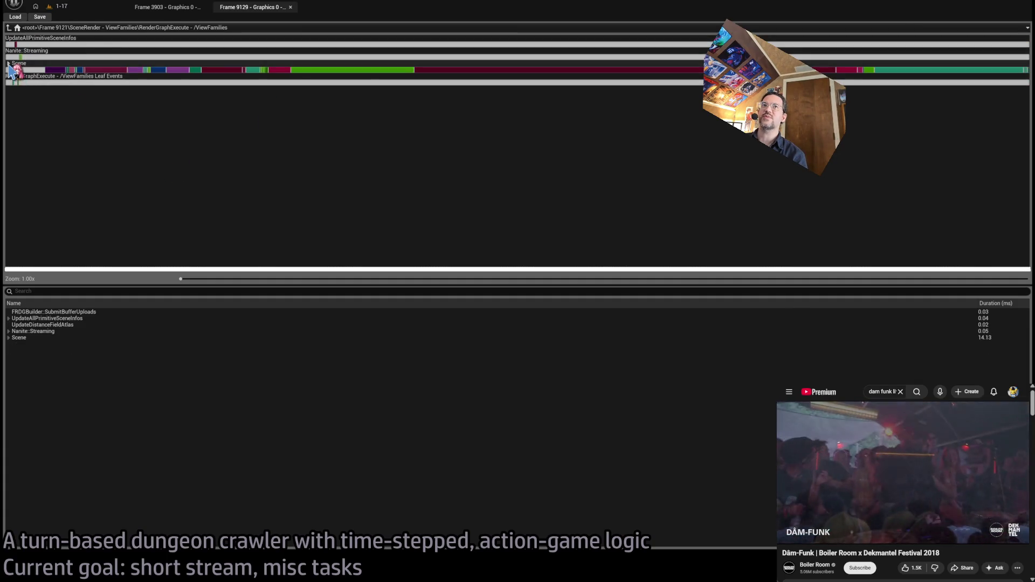
Step: Expand the Scene pass and inspect the DiffuseIndirectAndAO and Lights pass costs
left_click(446, 71)
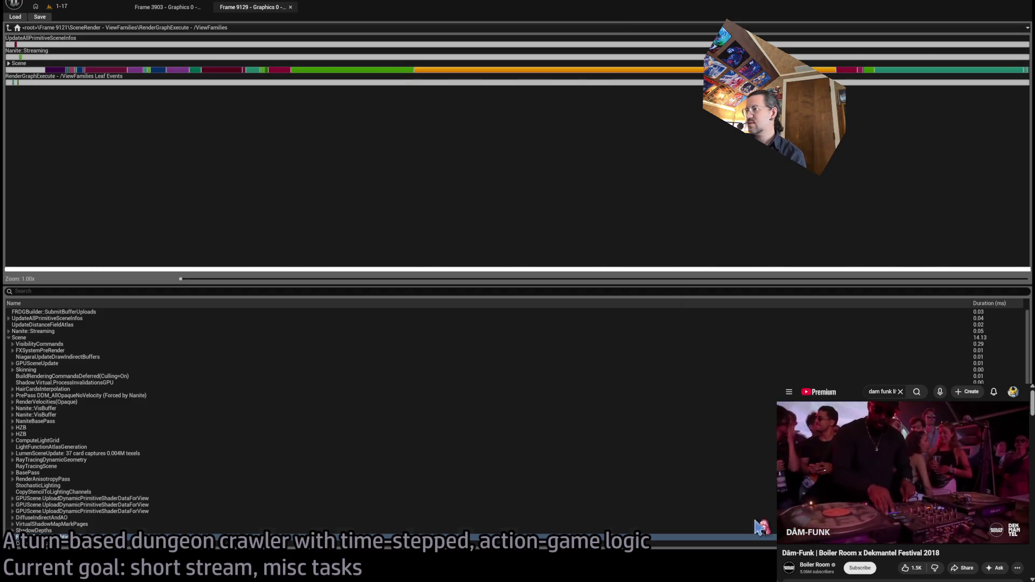
scroll(250, 482, "down", 3)
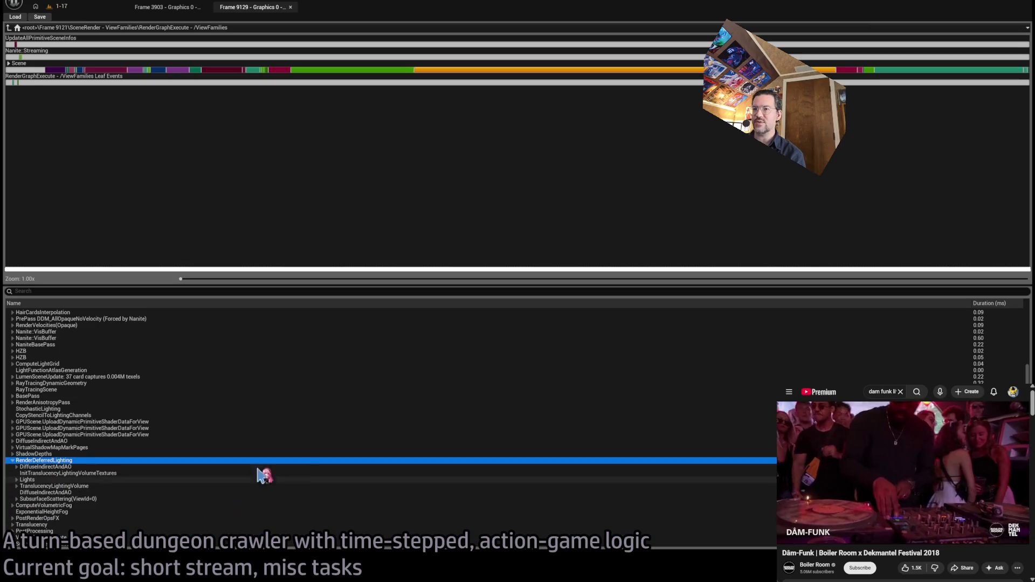
left_click(298, 468)
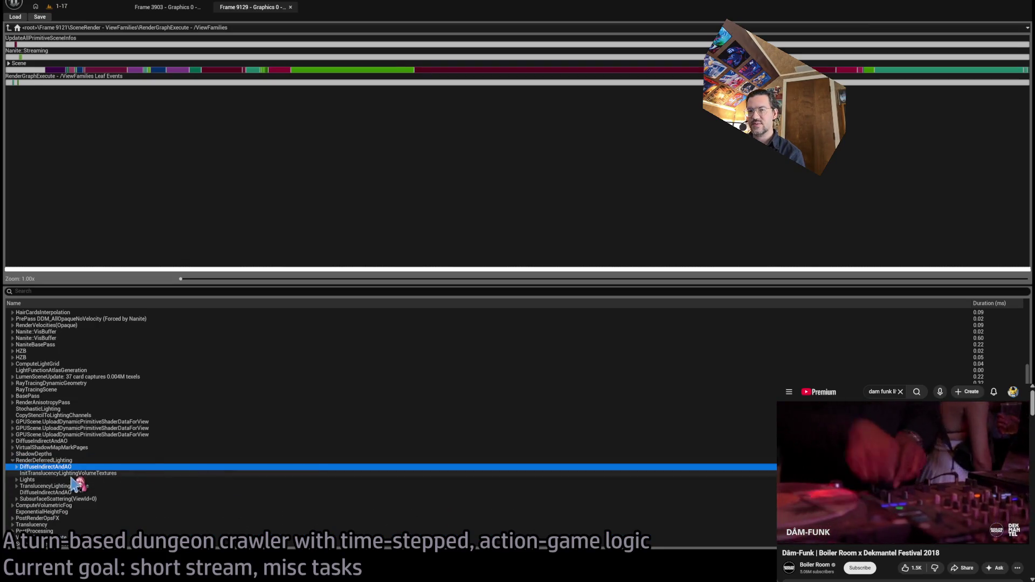
left_click(34, 480)
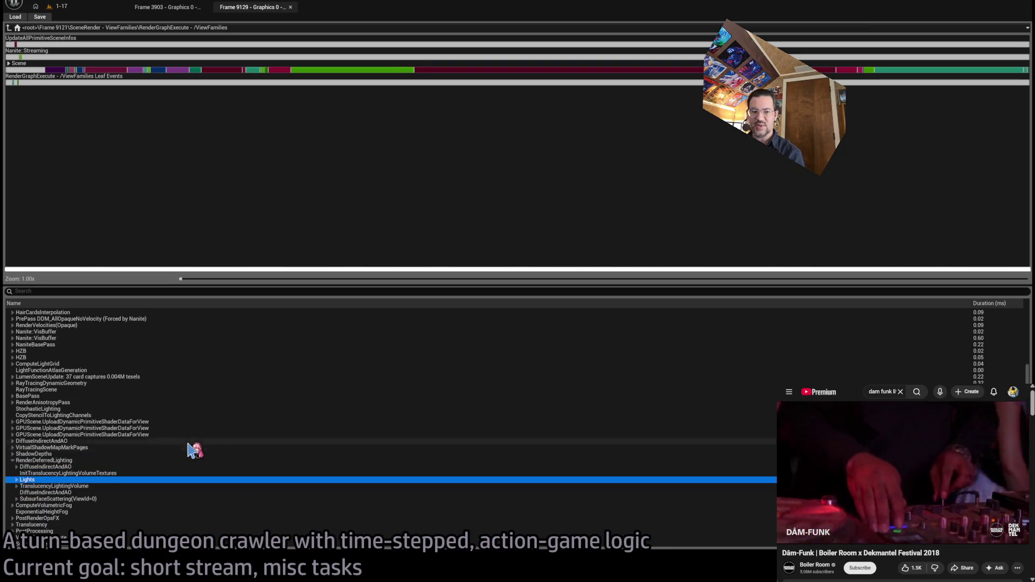
Step: Compare RenderDeferredLighting, ShadowDepths and PostProcessing bars, then step up to SceneRender - ViewFamilies
left_click(457, 70)
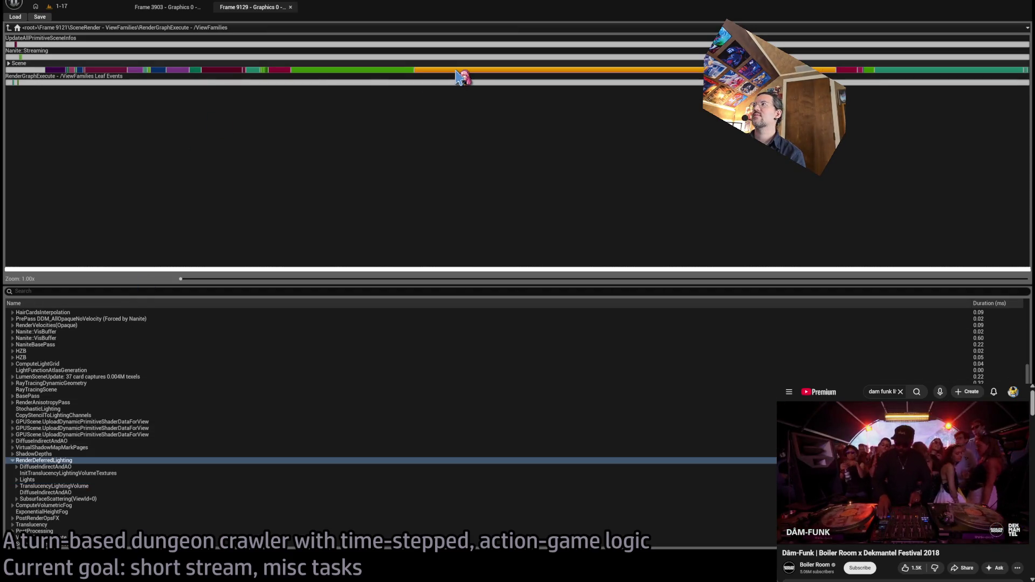
left_click(383, 70)
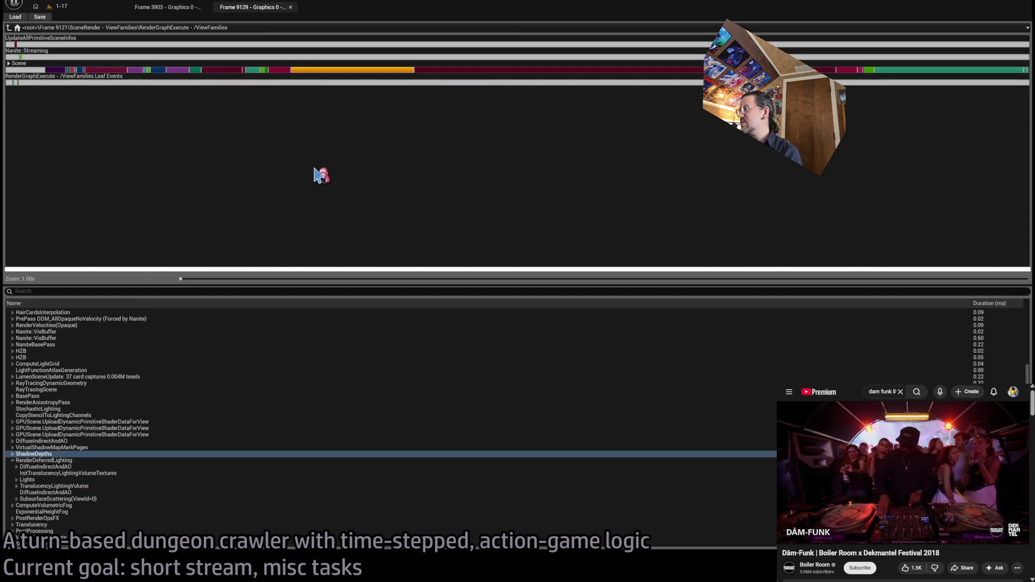
left_click(653, 70)
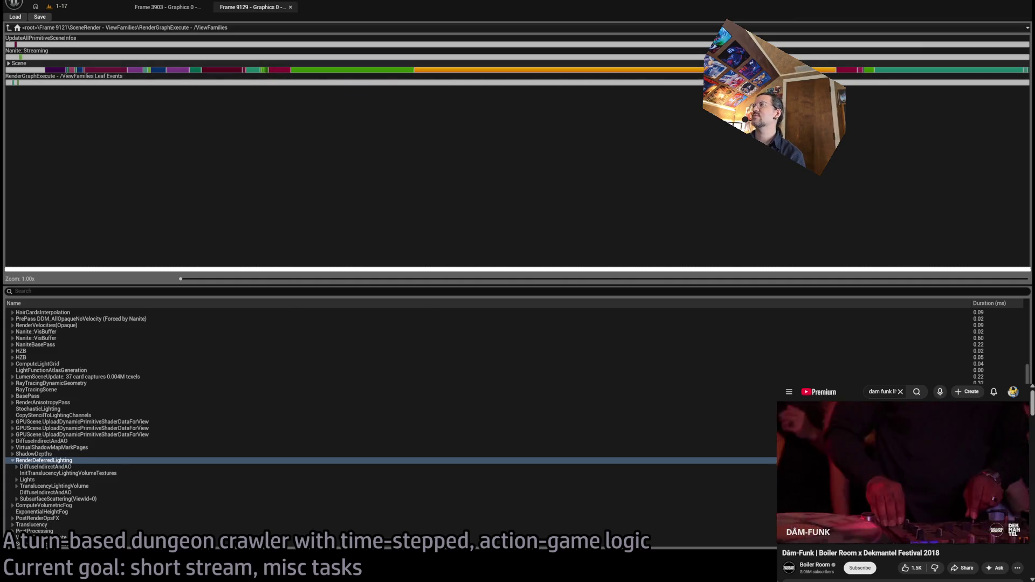
left_click(874, 70)
left_click(551, 71)
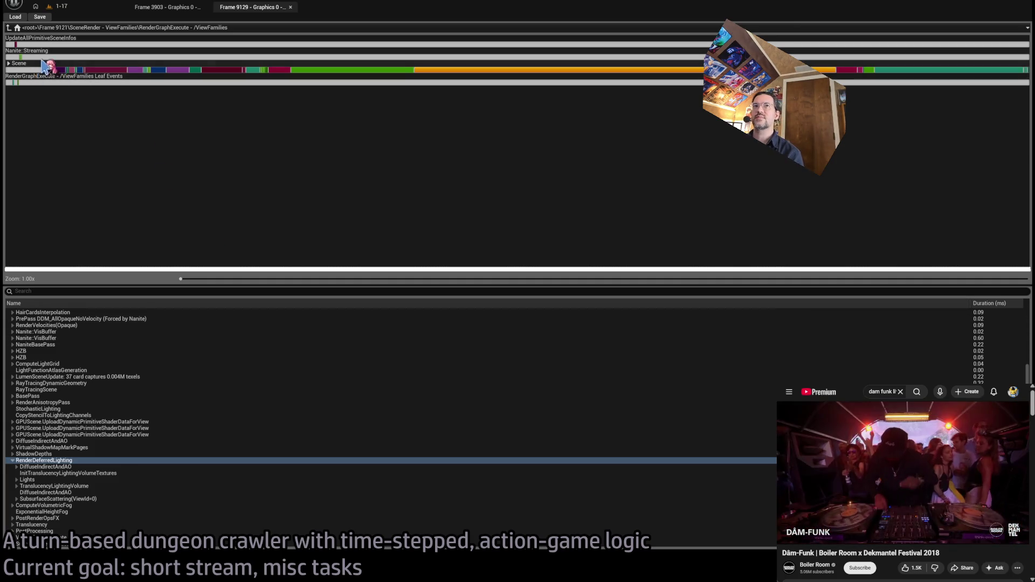
left_click(9, 63)
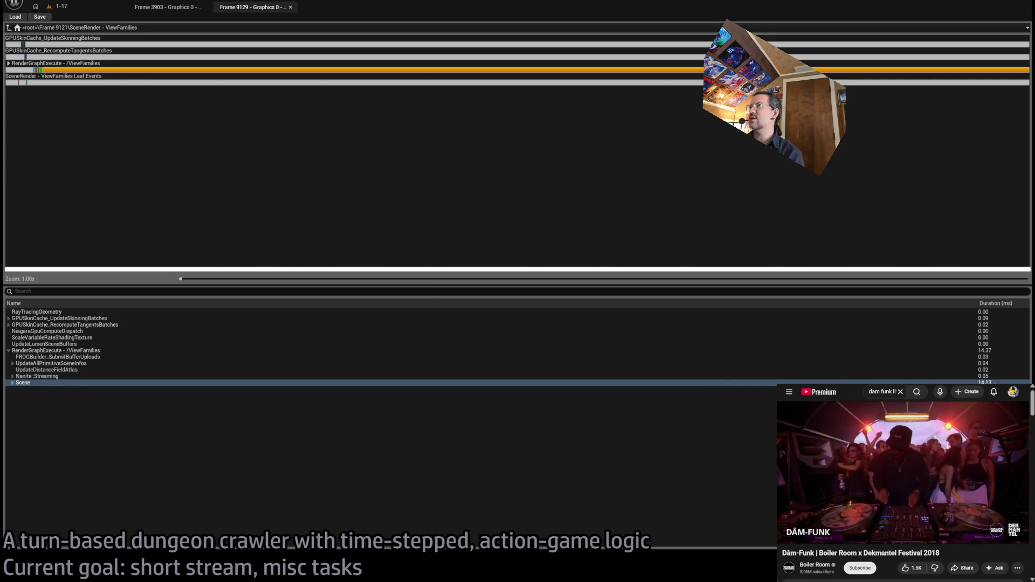
Step: On the Frame 3903 capture, drill into RenderGraphExecute's Scene pass and expand PostProcessing
left_click(179, 8)
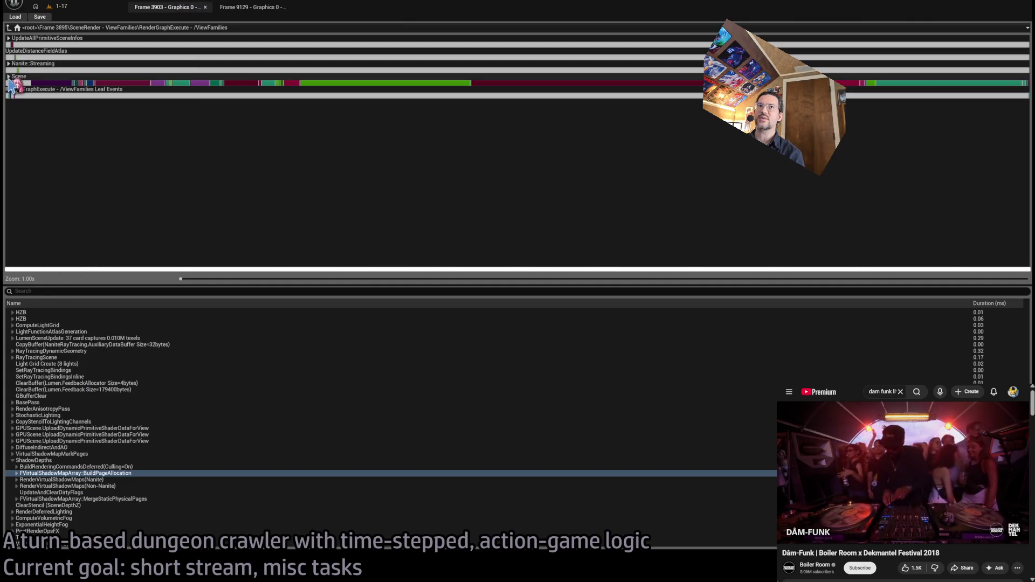
scroll(58, 357, "up", 10)
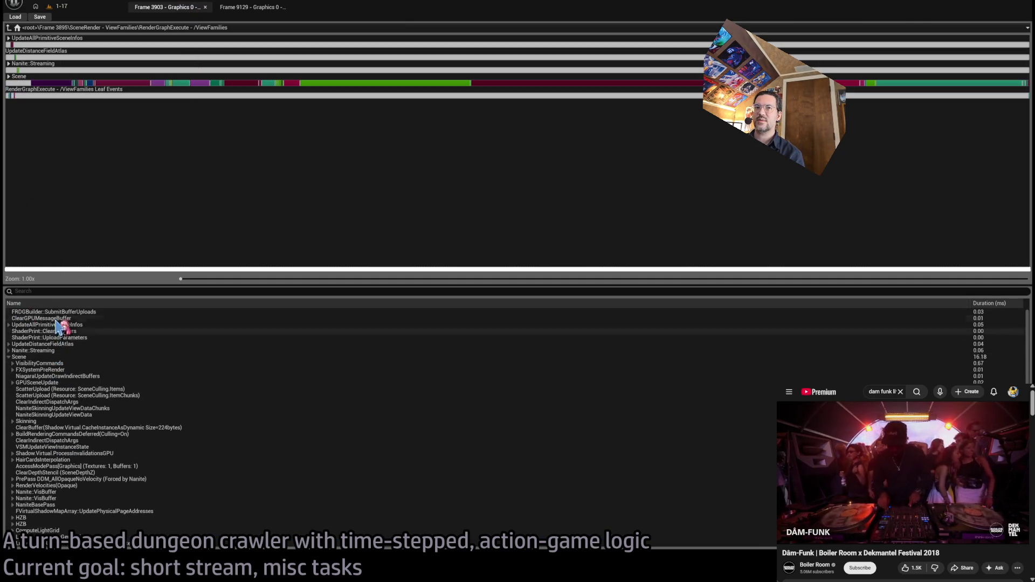
key("BackSpace")
left_click(370, 71)
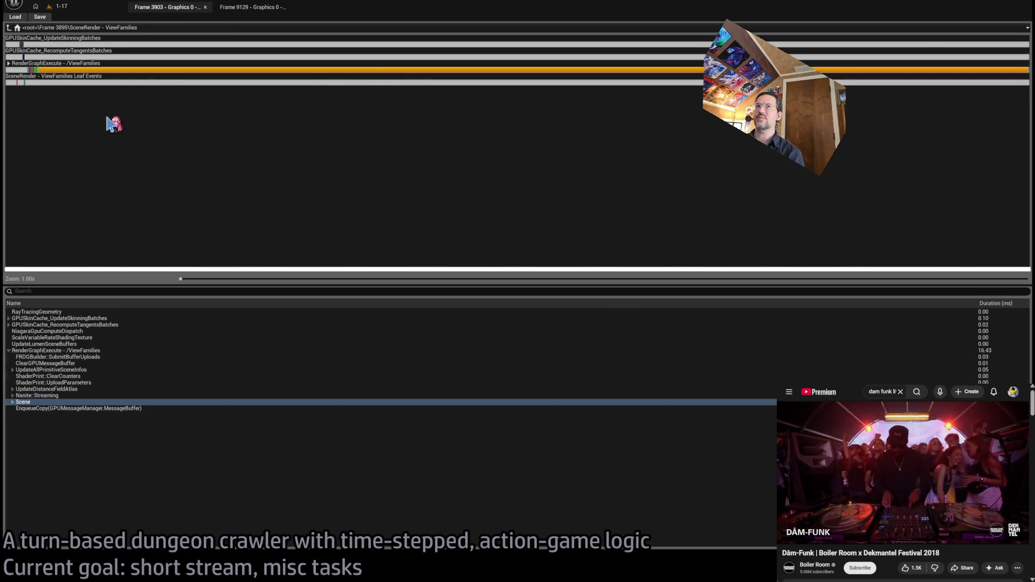
double_click(12, 69)
left_click(507, 85)
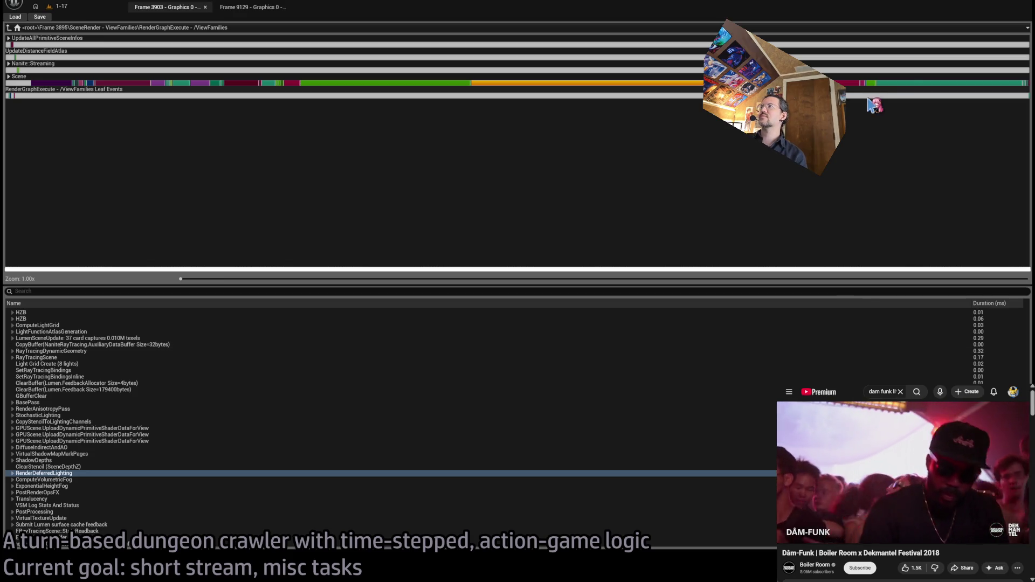
left_click(900, 82)
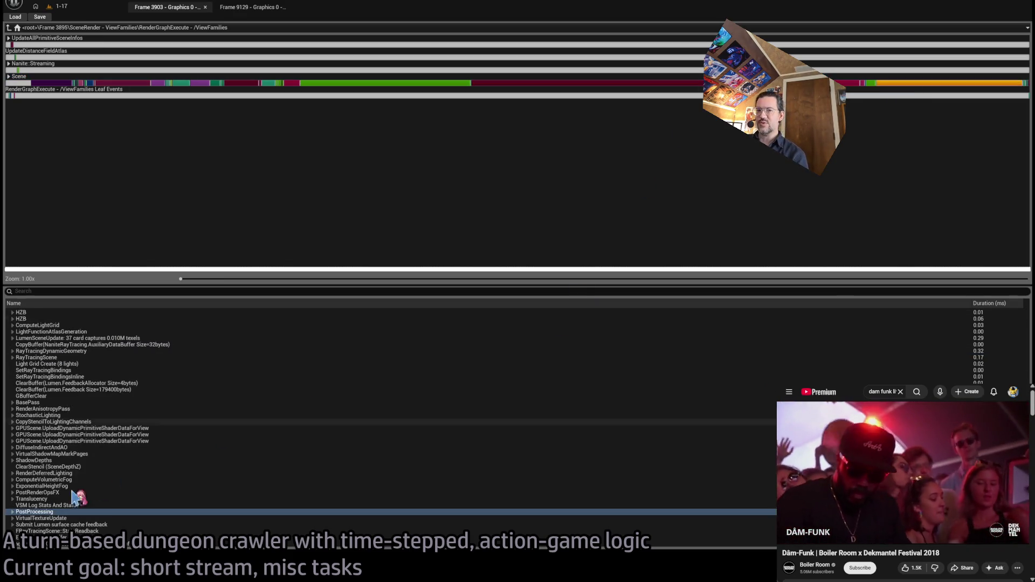
left_click(13, 513)
Step: Inspect the FXeSSUpscaler, LocalExposure and TextureDownsampleChain passes, then collapse PostProcessing
scroll(242, 475, "down", 5)
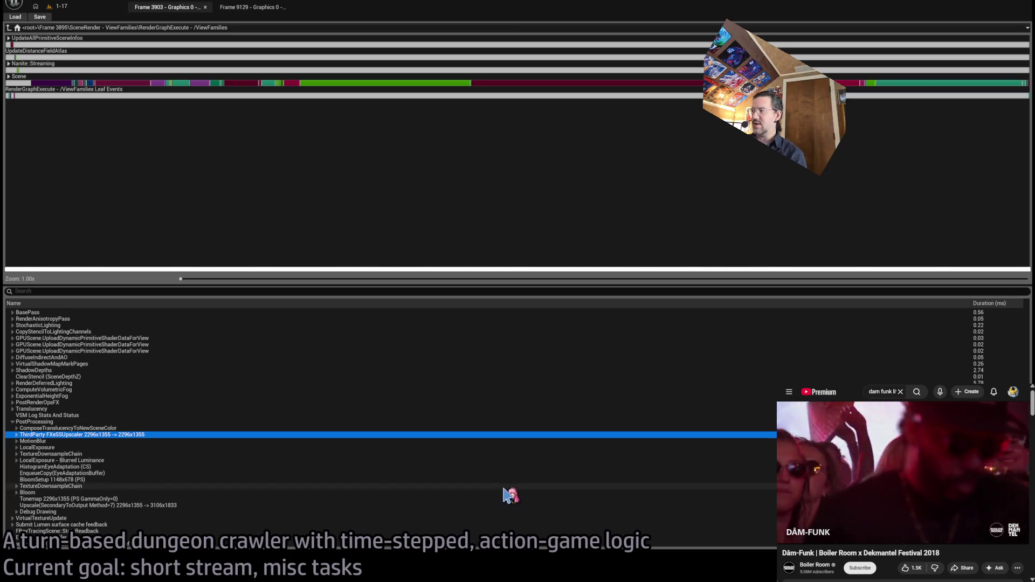
left_click(124, 434)
left_click(139, 461)
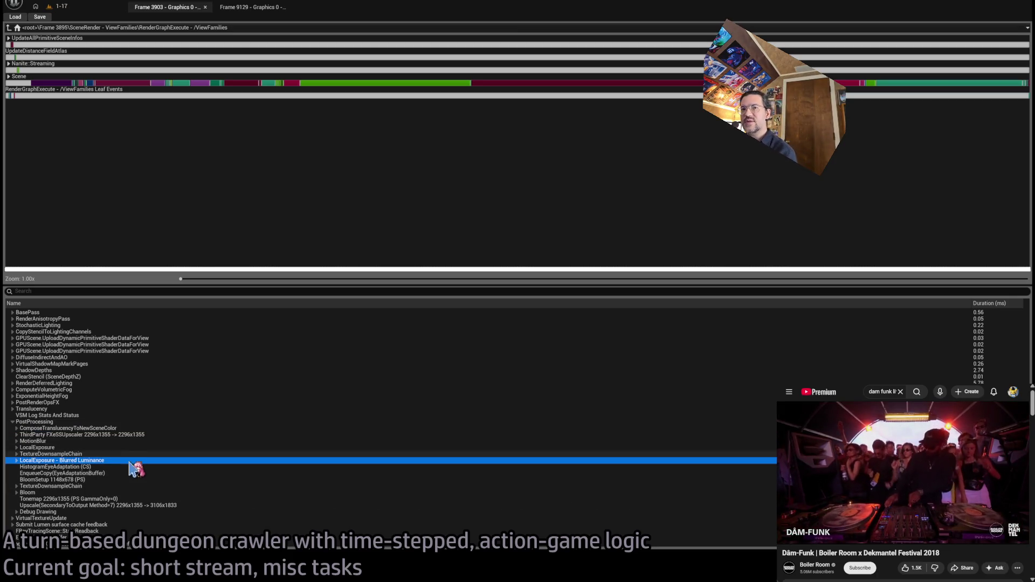
left_click(84, 487)
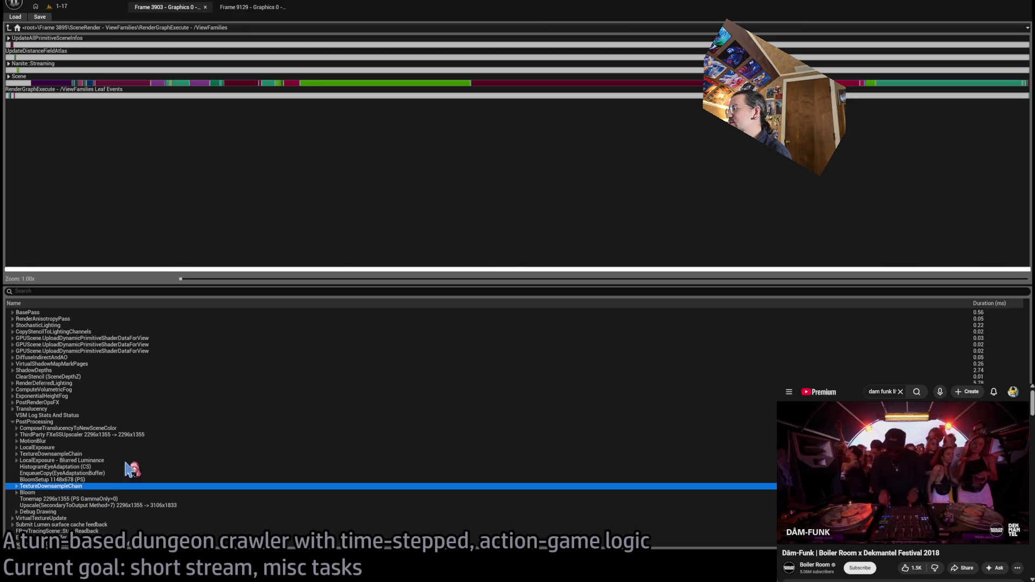
left_click(141, 460)
left_click(170, 429)
left_click(65, 435)
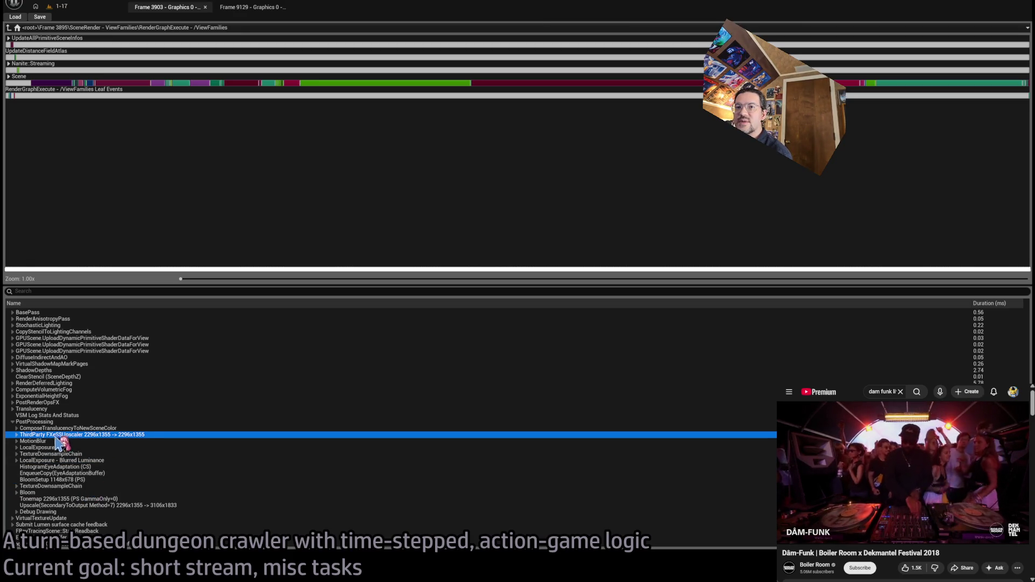
left_click(13, 422)
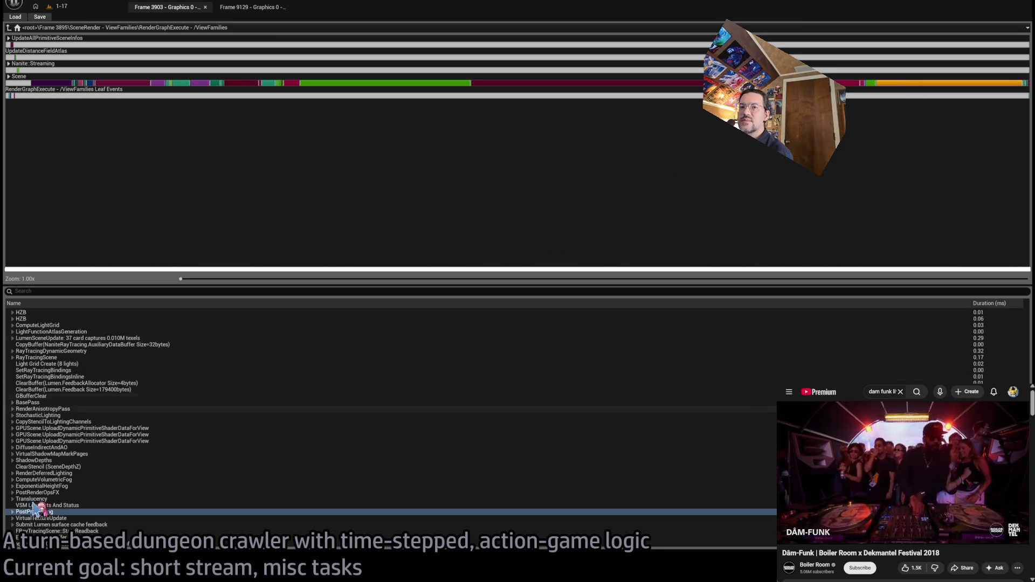
Step: Check the MotionBlur and Bloom GaussianBlur passes, then close the Frame 3903 capture
left_click(12, 512)
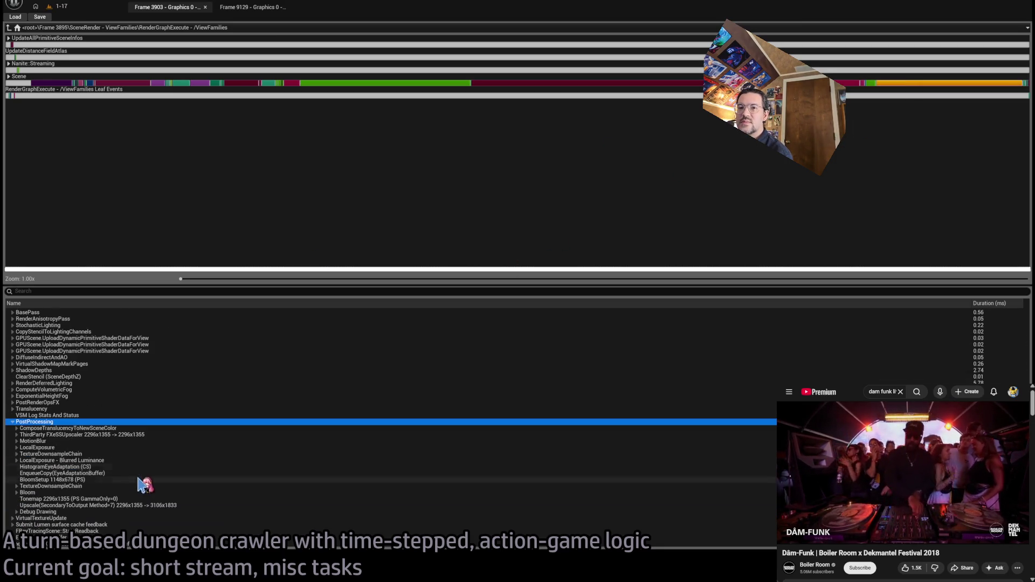
left_click(115, 442)
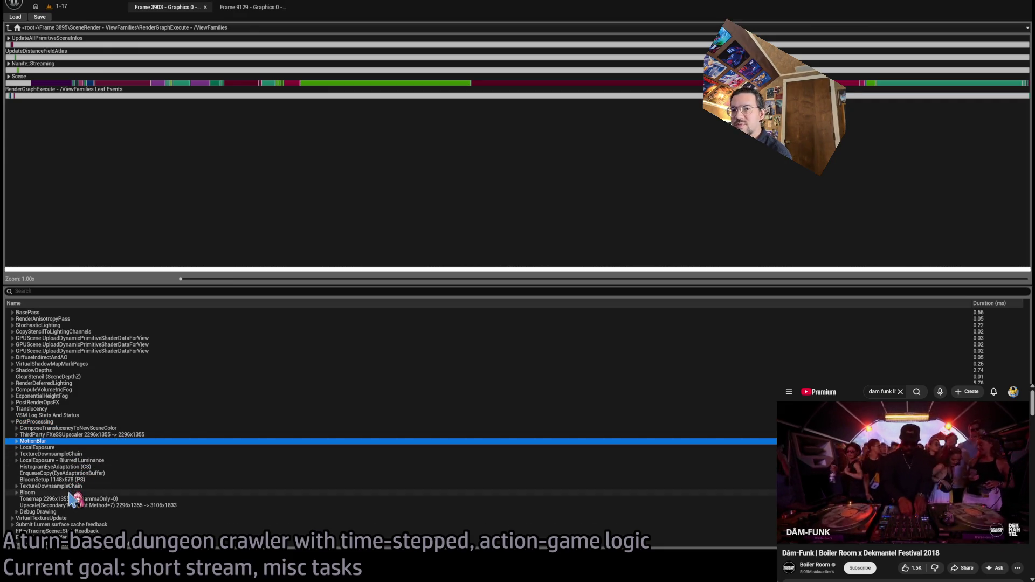
left_click(70, 492)
left_click(17, 493)
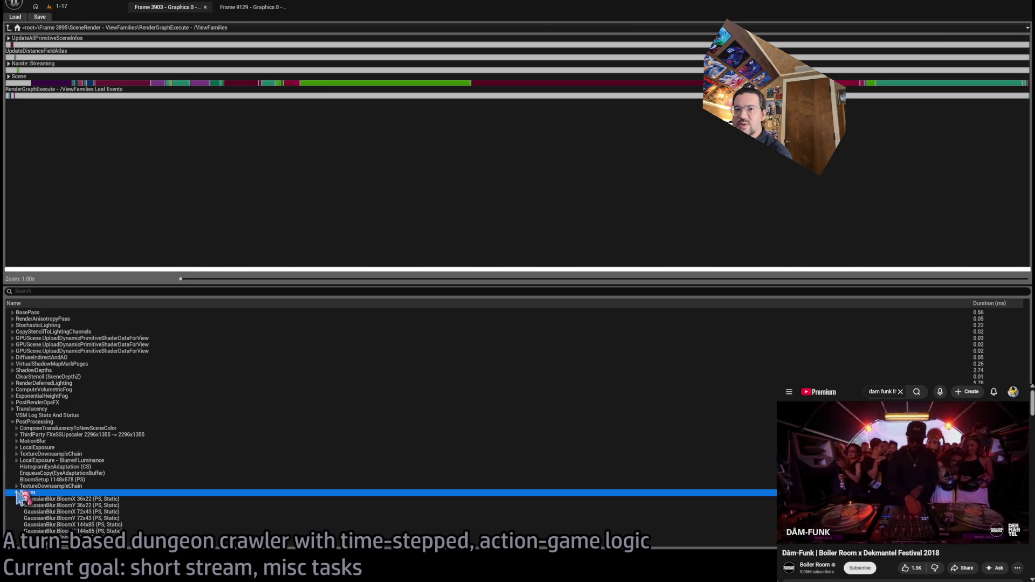
scroll(44, 490, "down", 3)
left_click(18, 429)
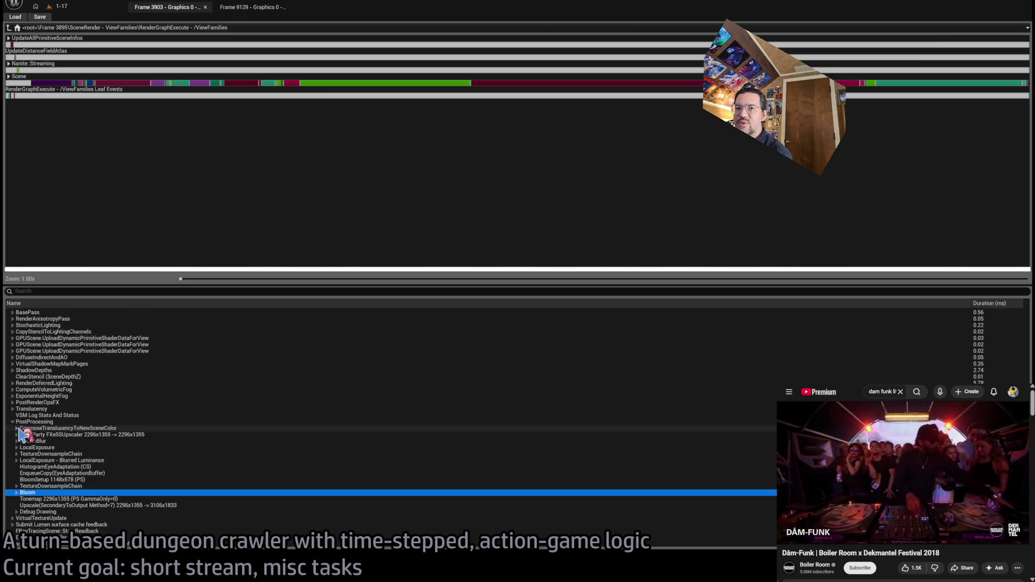
left_click(205, 7)
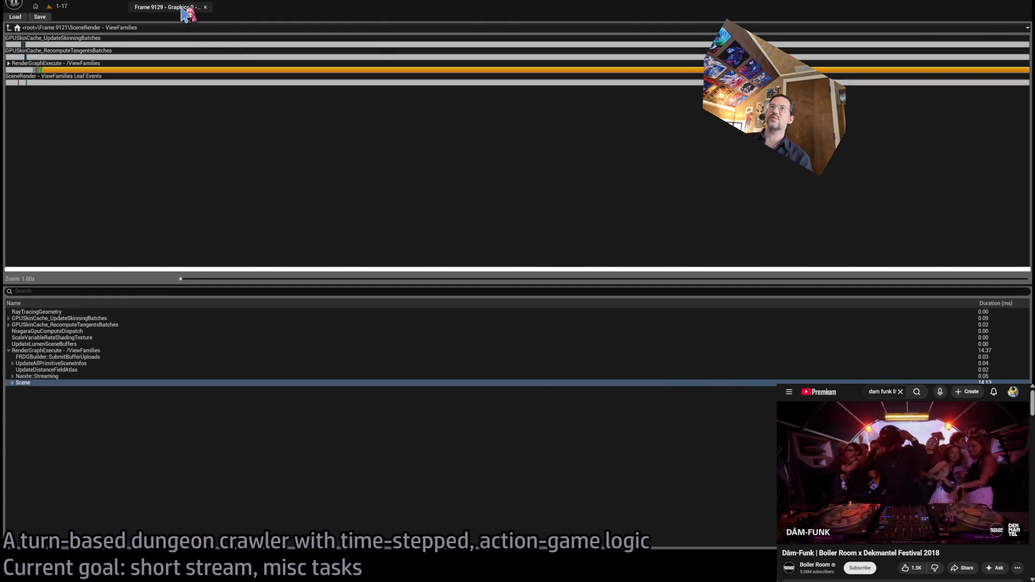
left_click(205, 7)
Step: Check the in-game graphics settings, resume play and lock onto the cat enemy
left_click(540, 259)
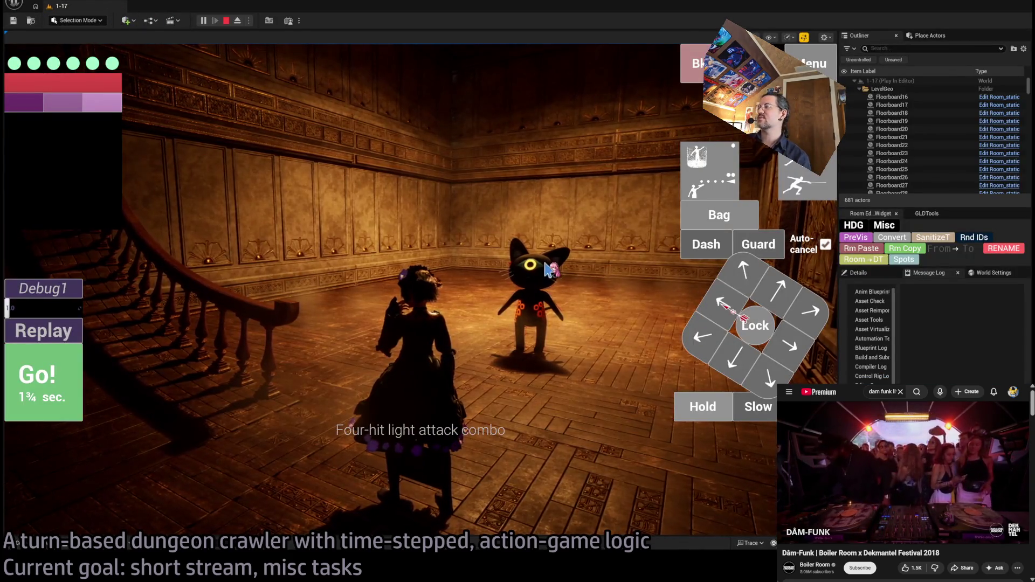
key("Escape")
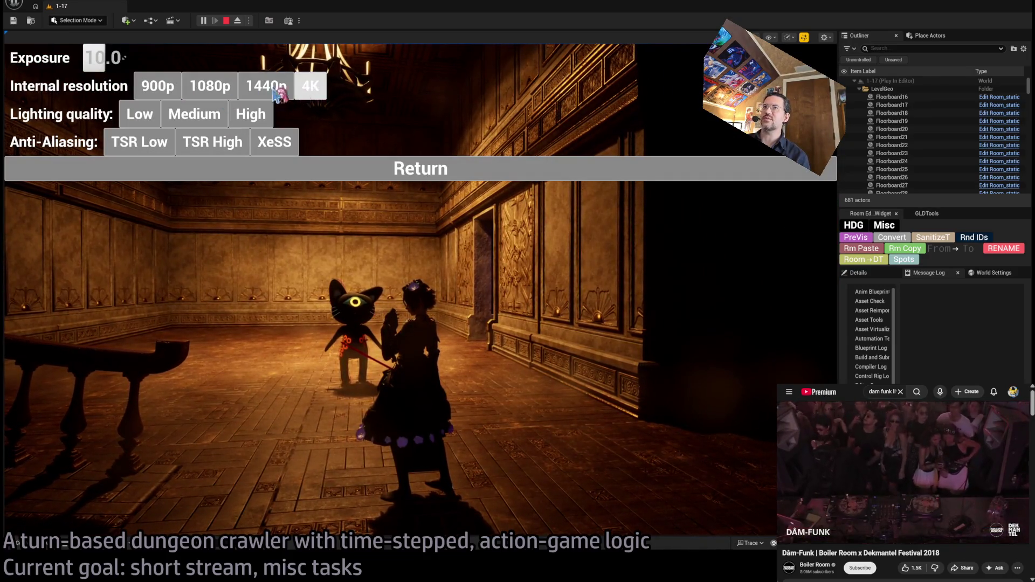
left_click(286, 164)
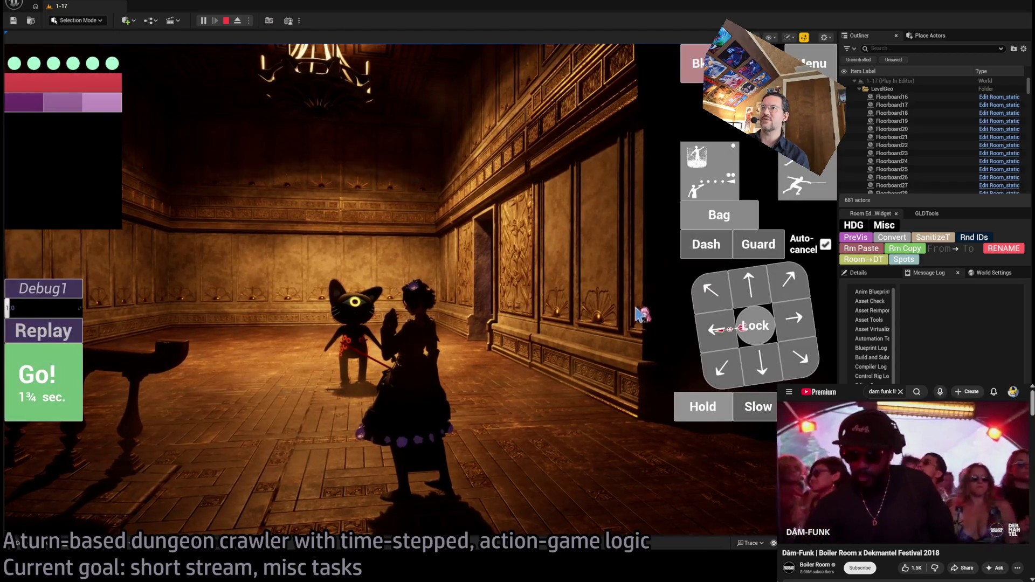
left_click(752, 327)
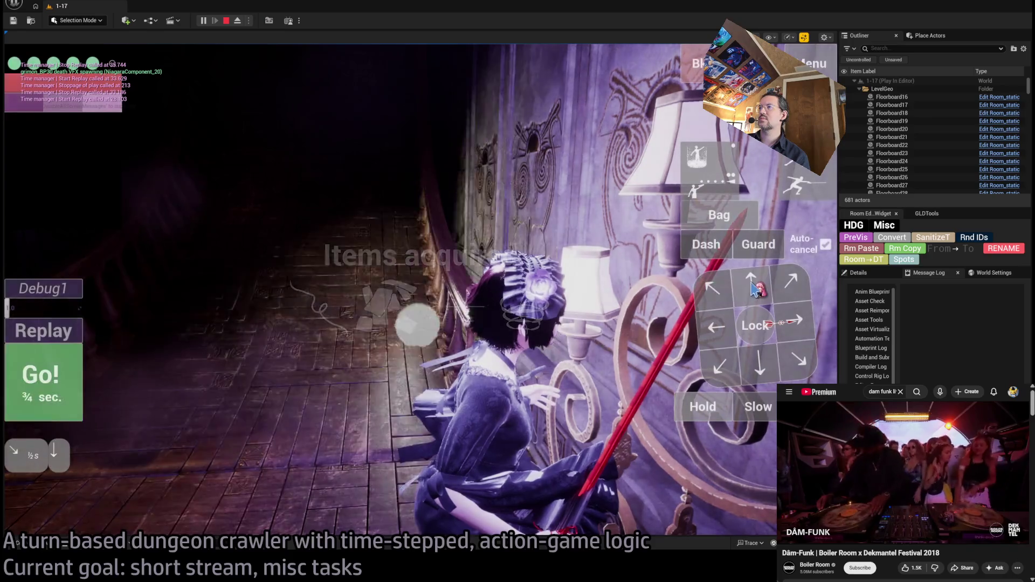
Step: Play the queued moves, a short forward move, and three half-second steps
key("space")
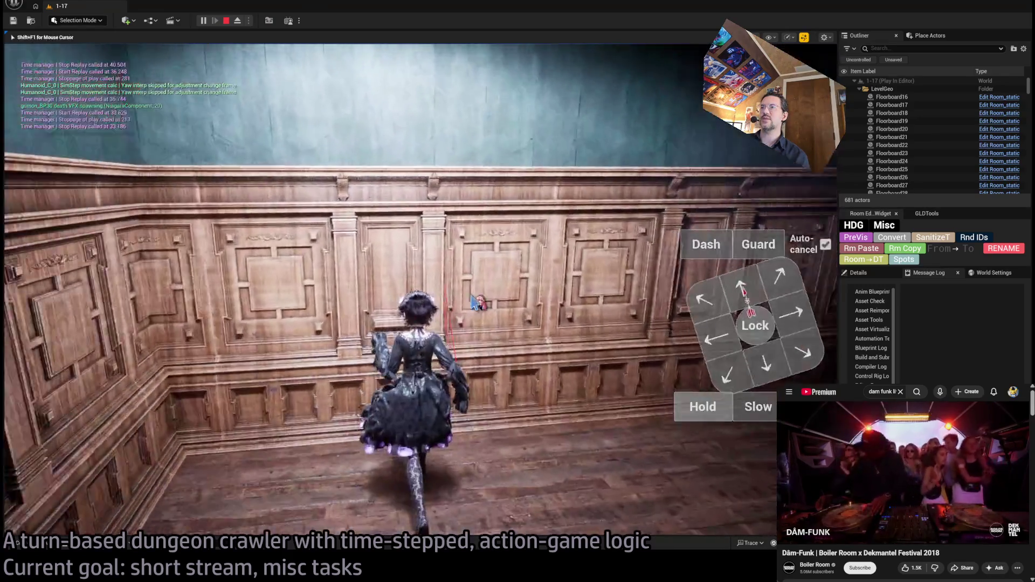
key("w")
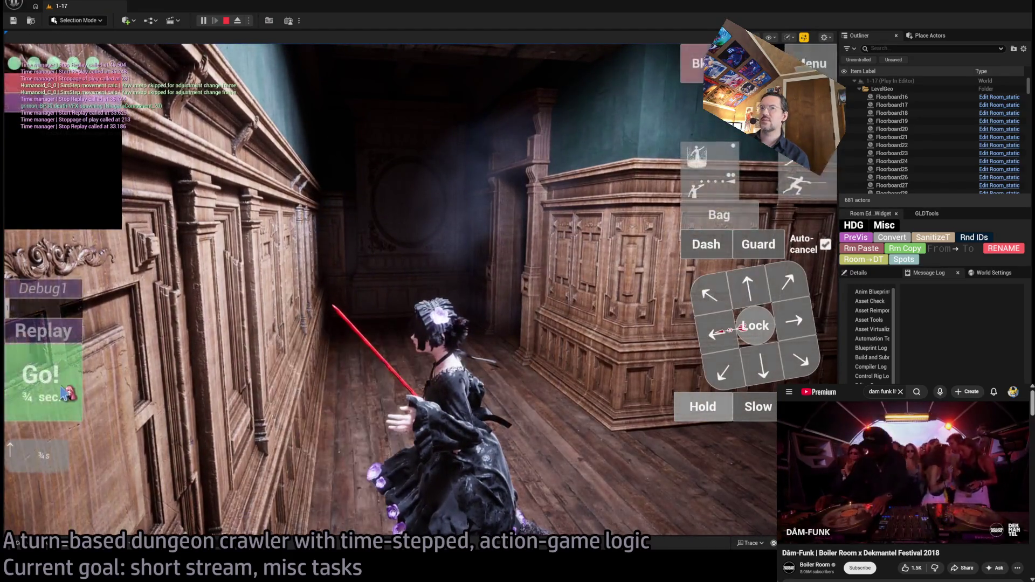
key("space")
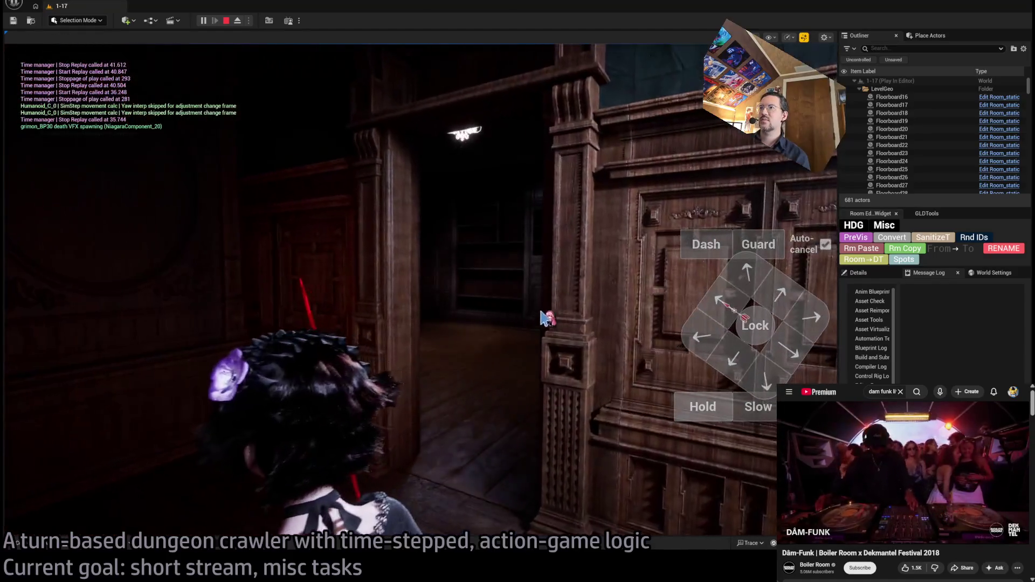
left_click(774, 296)
left_click(812, 317)
left_click(775, 296)
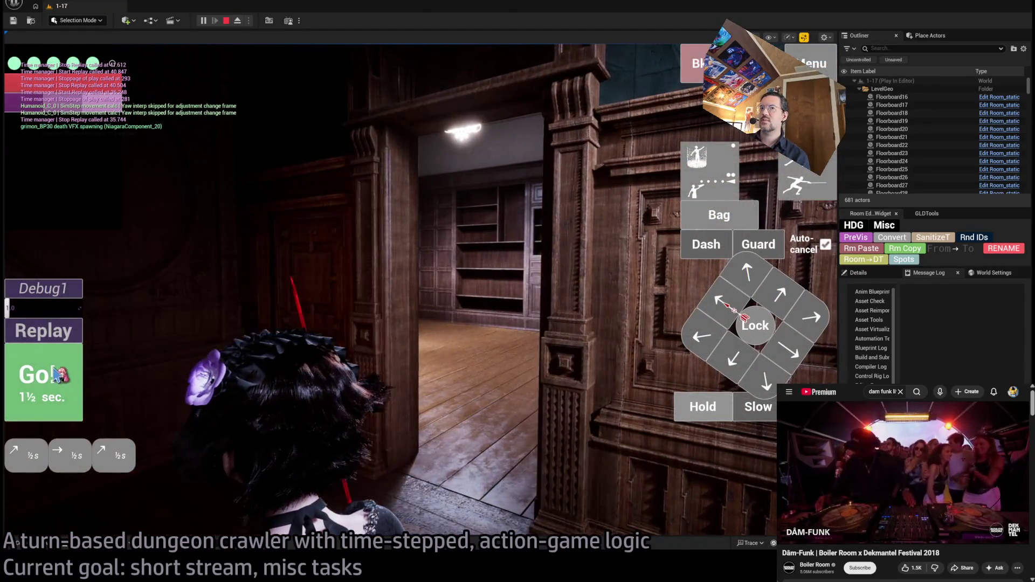
key("space")
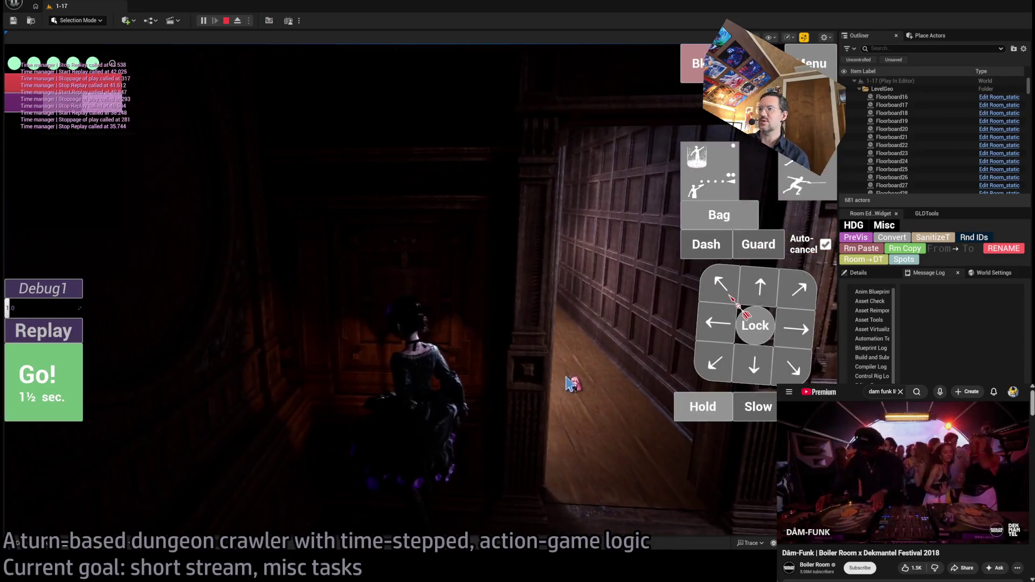
Step: Step down-left and down, then play a 1s up-right move
left_click(715, 362)
left_click(754, 365)
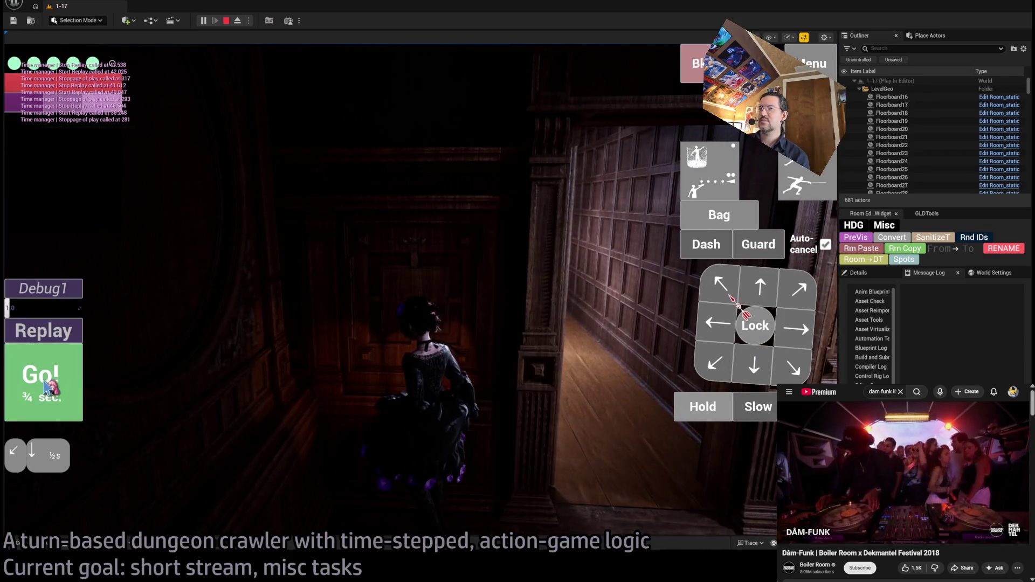
key("space")
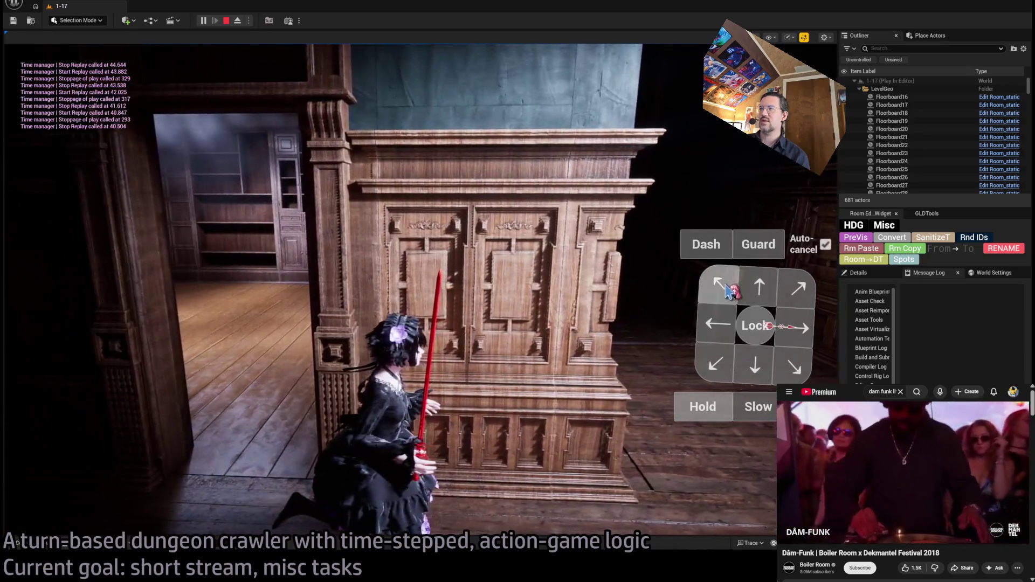
left_click(704, 166)
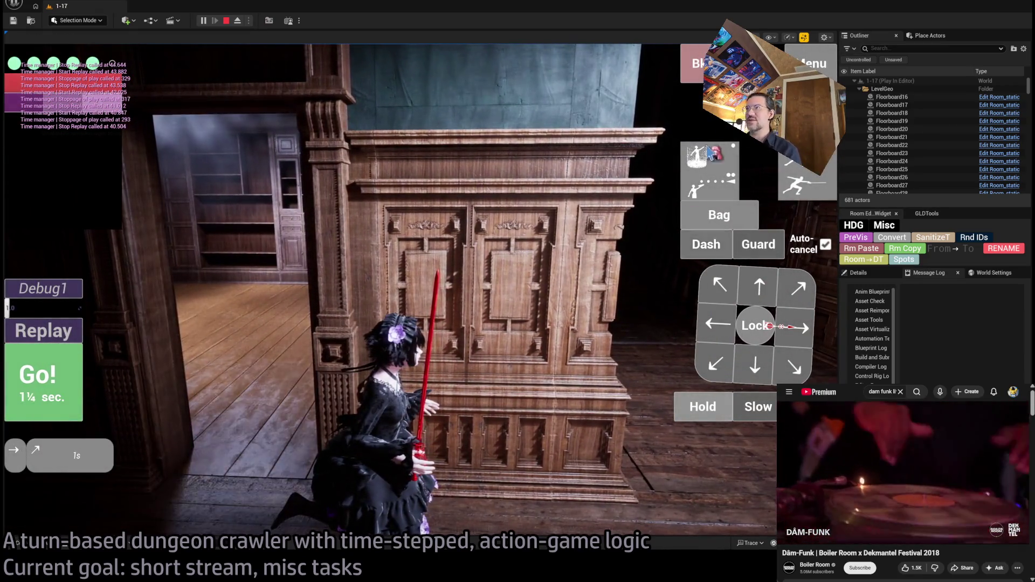
left_click(720, 285)
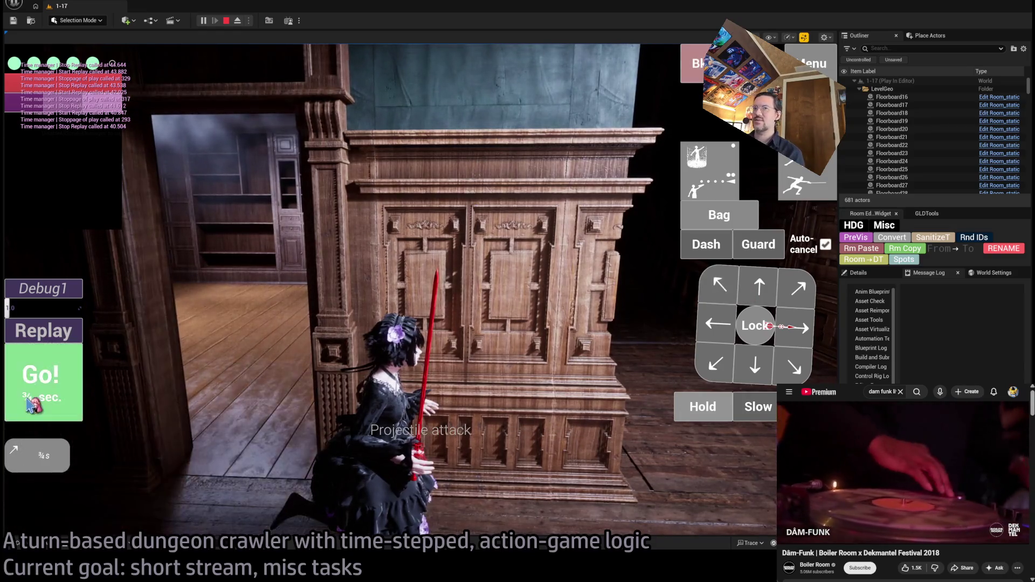
key("space")
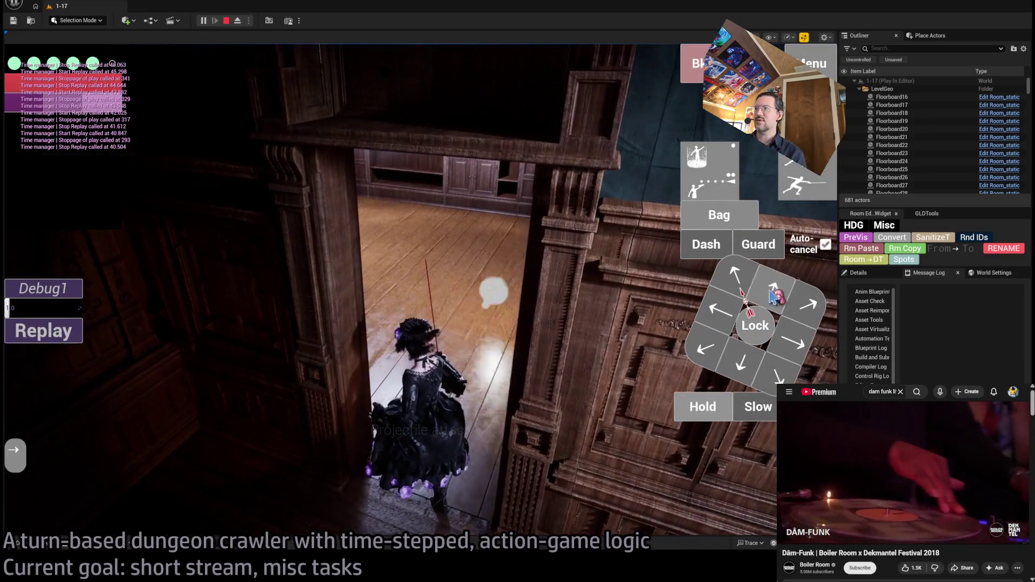
key("space")
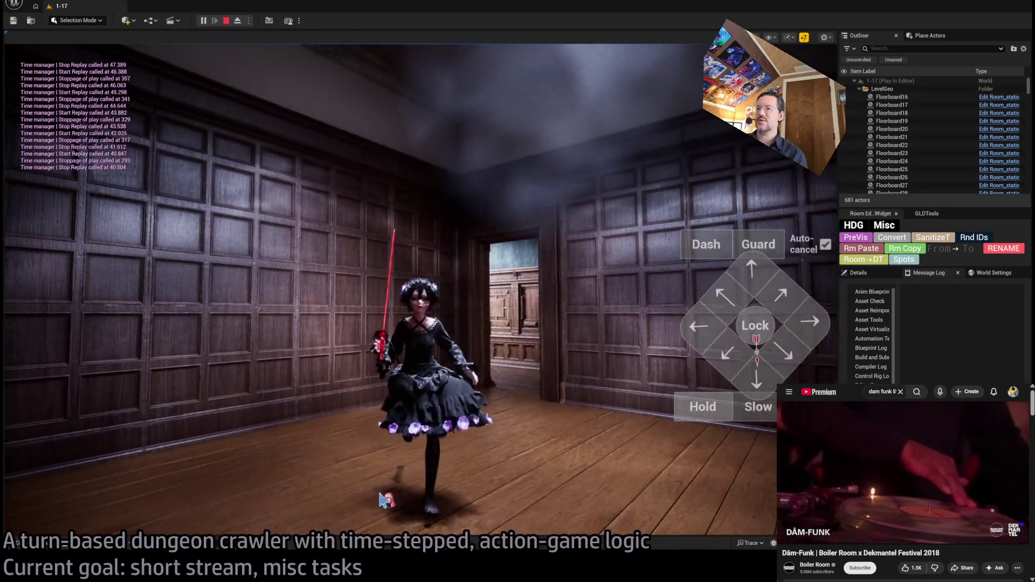
Step: Execute a Hold action and capture a GPU profile with Ctrl+Shift+Comma
key("h")
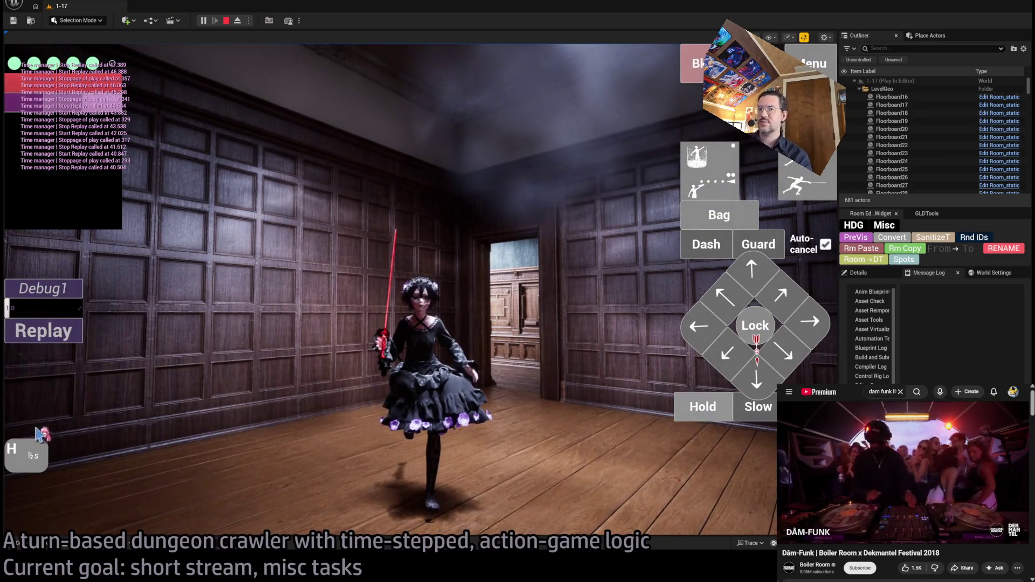
key("space")
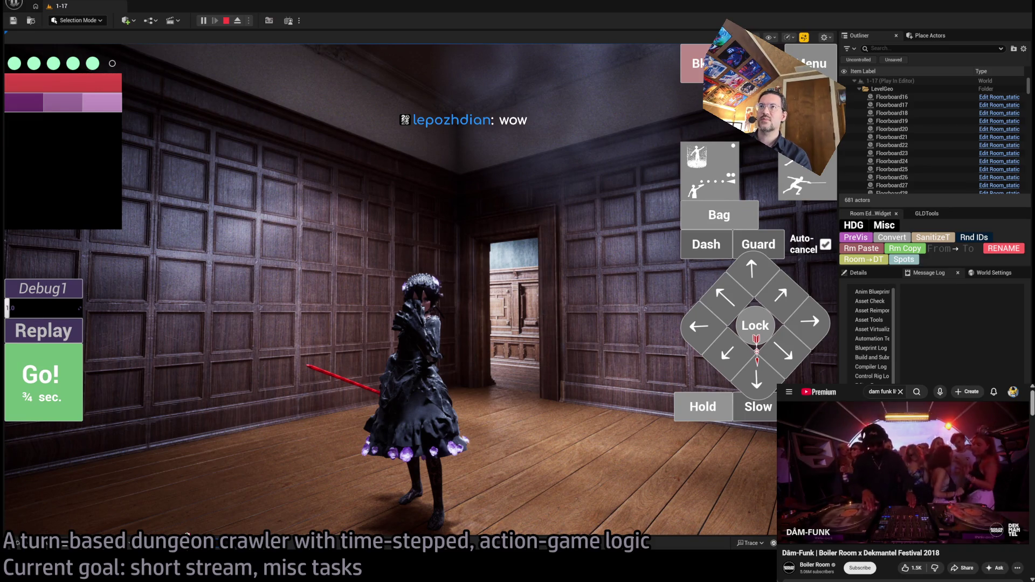
key("ctrl+shift+comma")
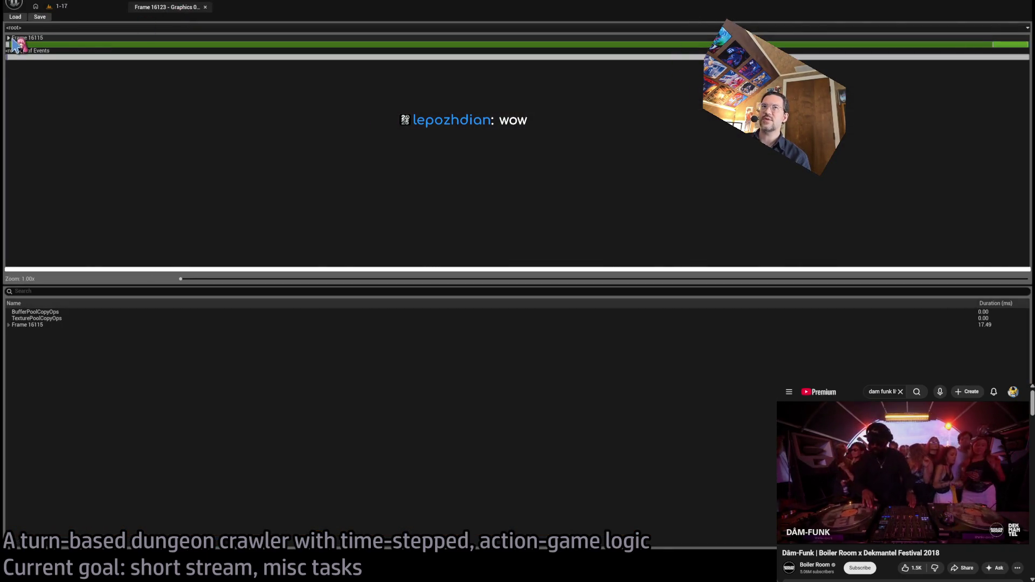
Step: Drill Frame 16115 down to Scene > PostProcessing and select the Bloom pass
double_click(14, 44)
double_click(13, 45)
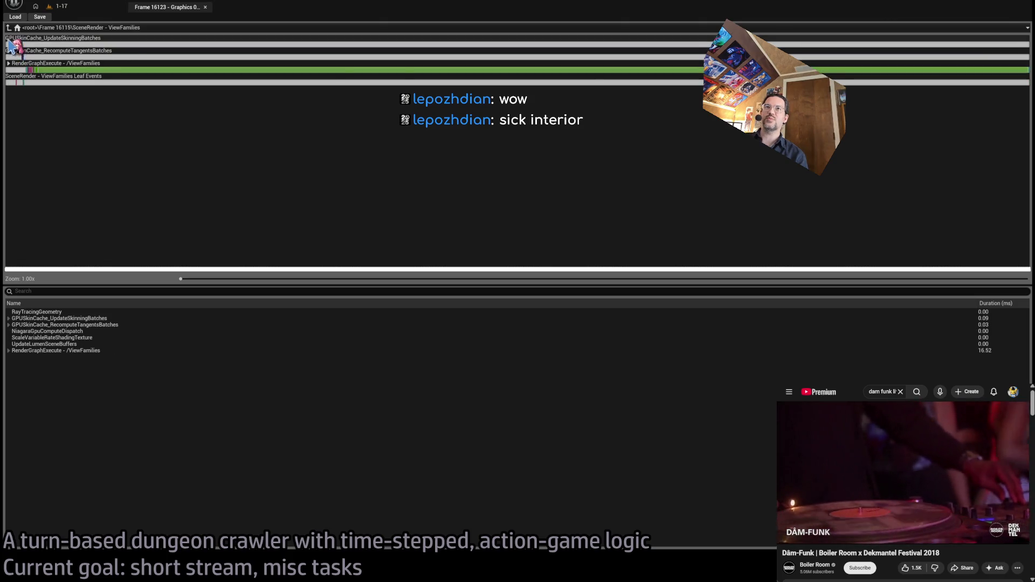
double_click(184, 64)
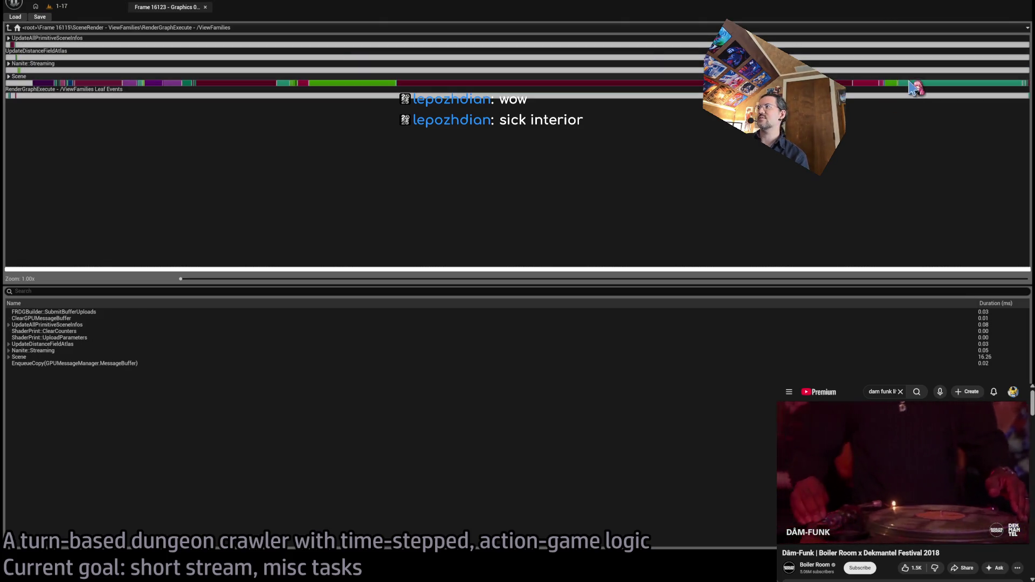
left_click(162, 81)
left_click(16, 513)
left_click(13, 512)
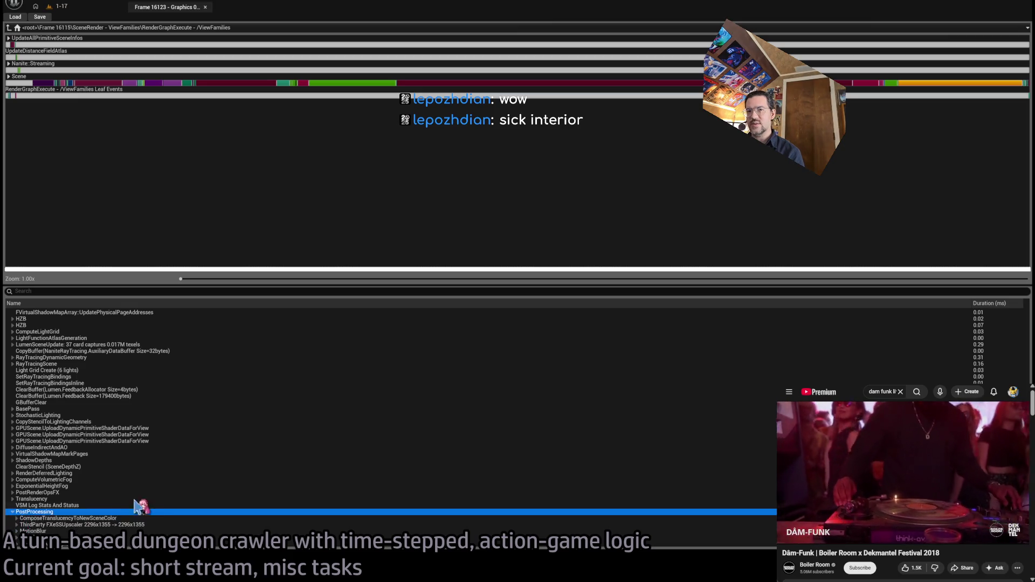
scroll(153, 505, "down", 4)
left_click(123, 507)
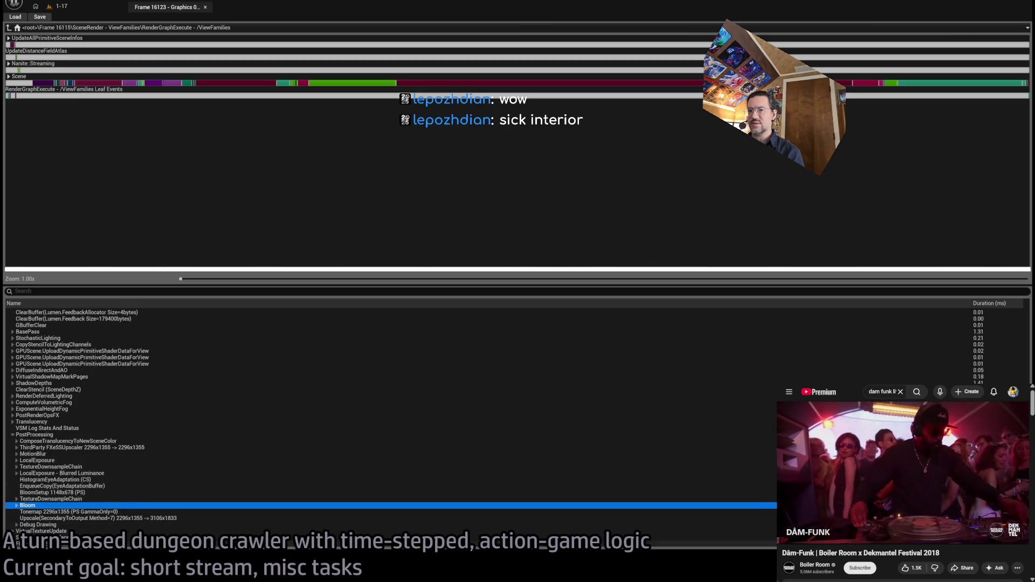
key("alt+Tab")
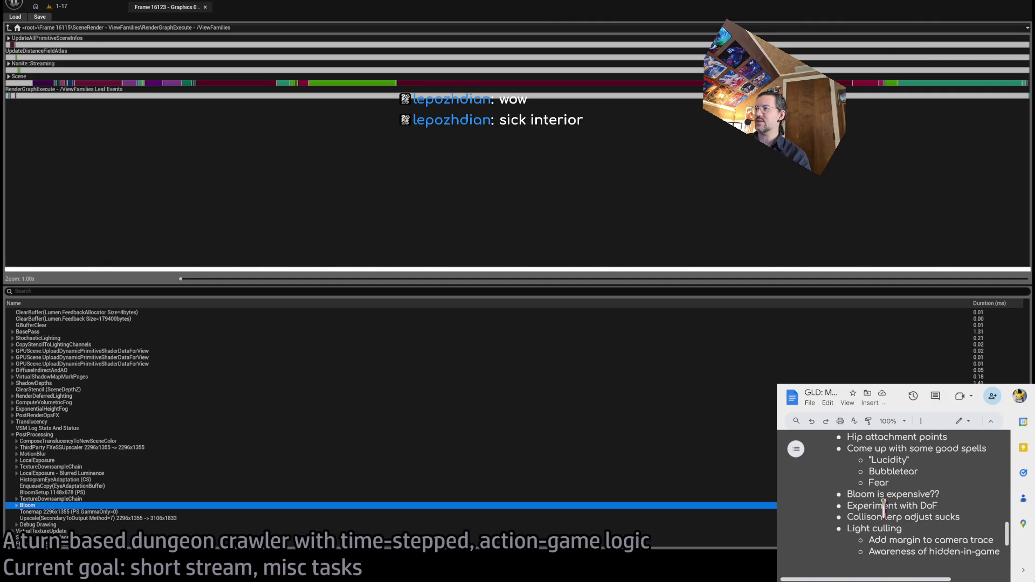
Step: Delete the 'Bloom is expensive??' bullet from the notes, then return to the 1-17 level
triple_click(887, 494)
key("BackSpace")
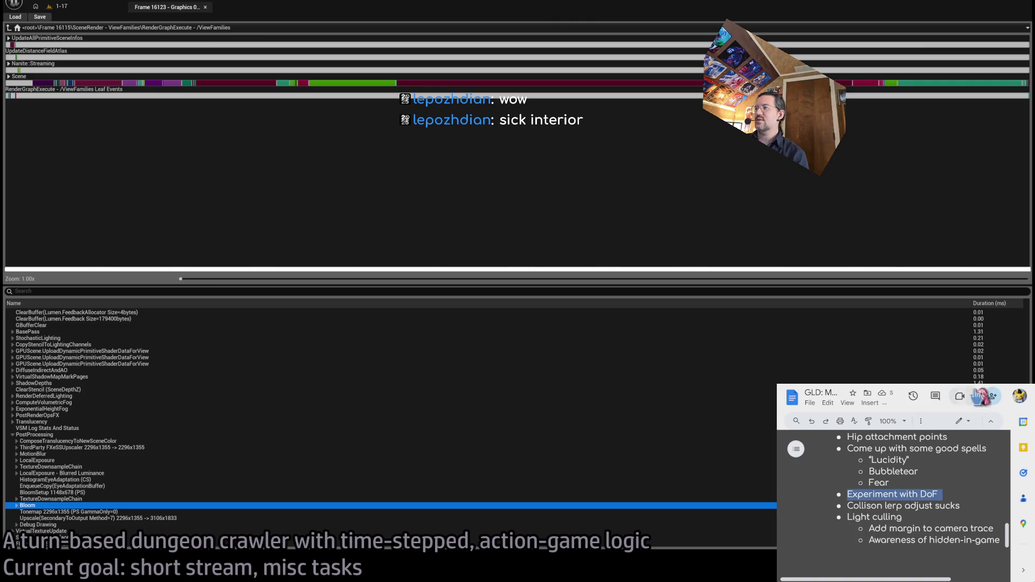
double_click(928, 506)
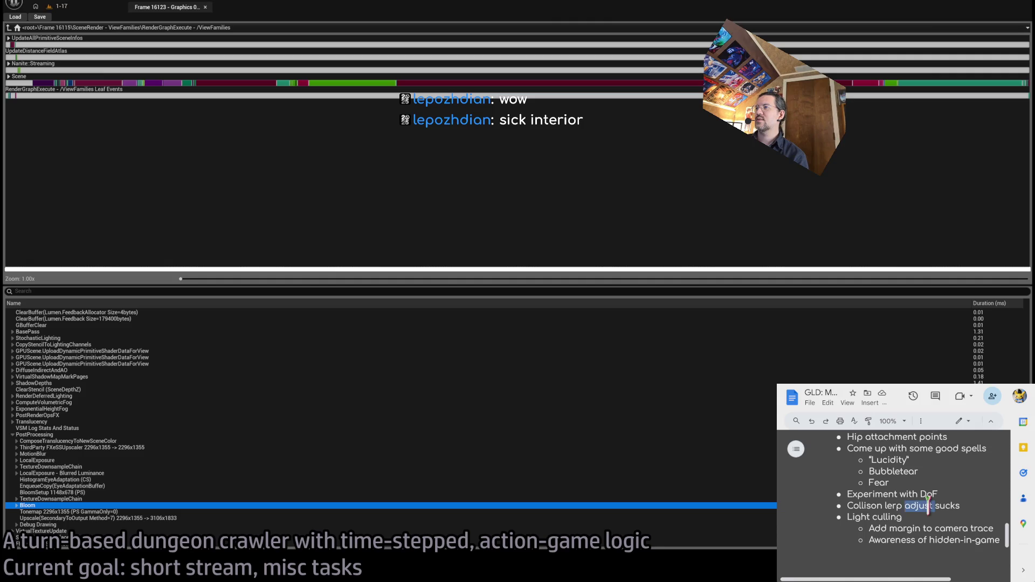
triple_click(930, 528)
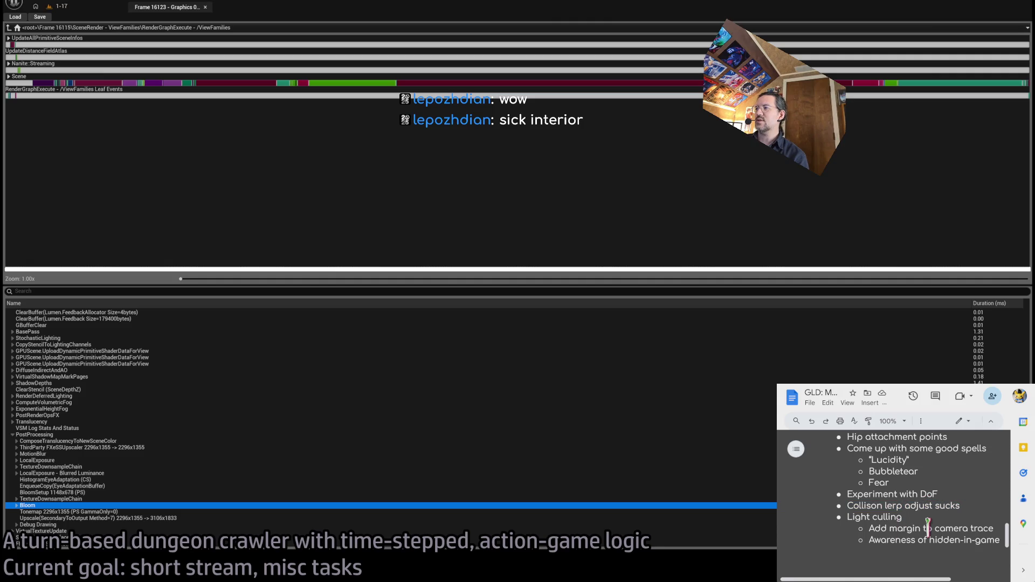
double_click(968, 541)
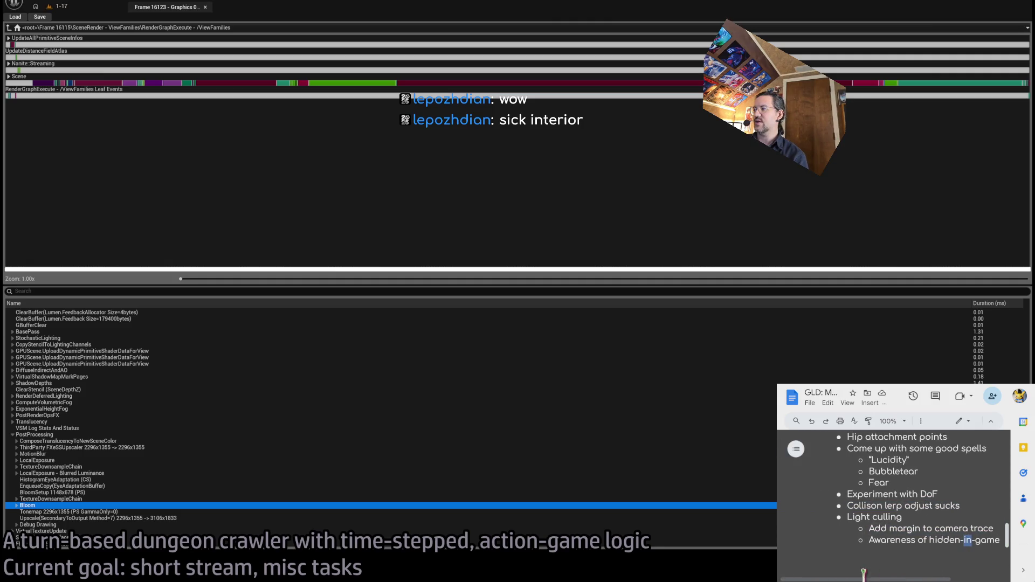
left_click(318, 220)
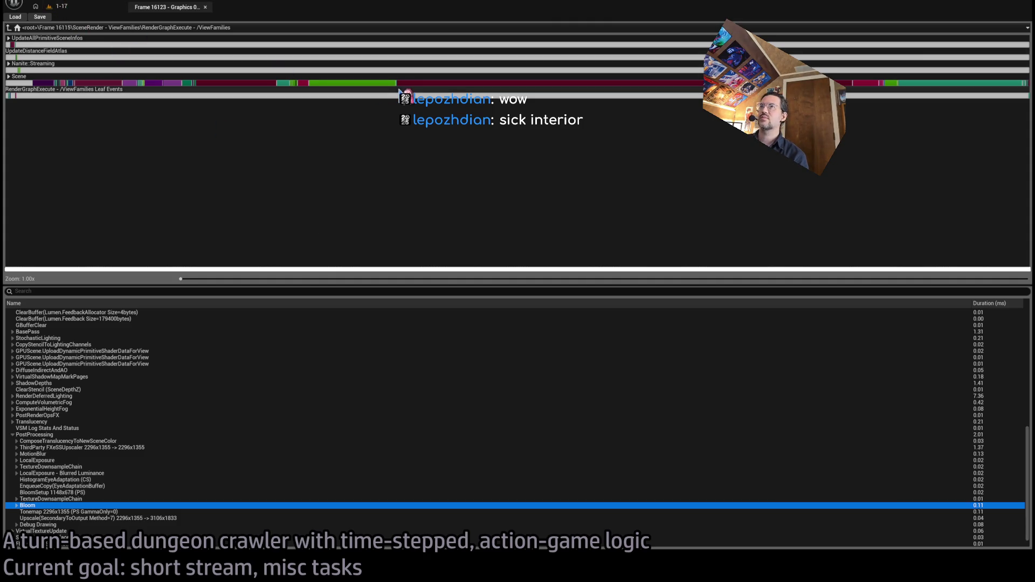
left_click(103, 11)
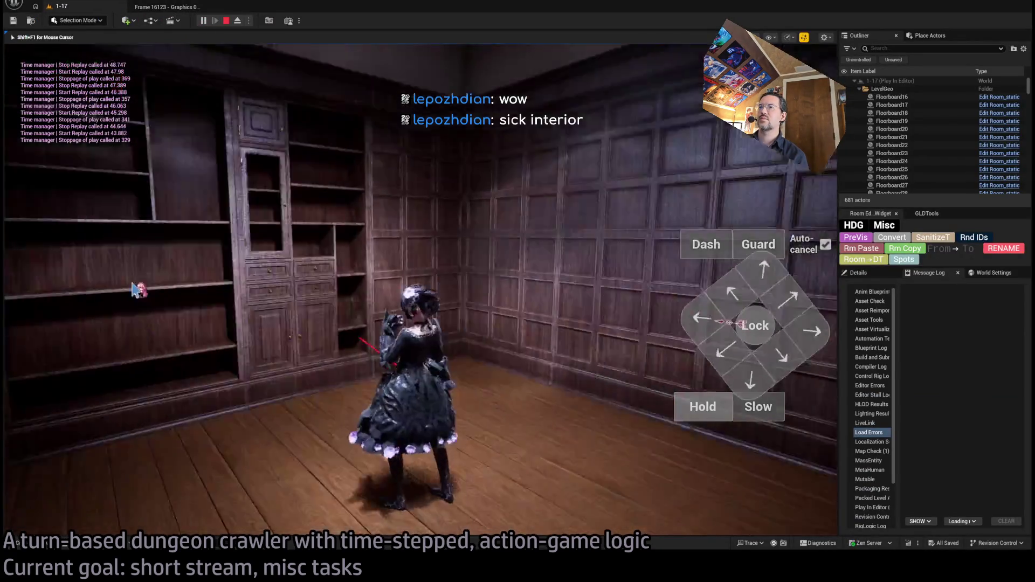
Step: Check the top-down camera, then run the queued diagonal move and replay the last turn
left_click(135, 289)
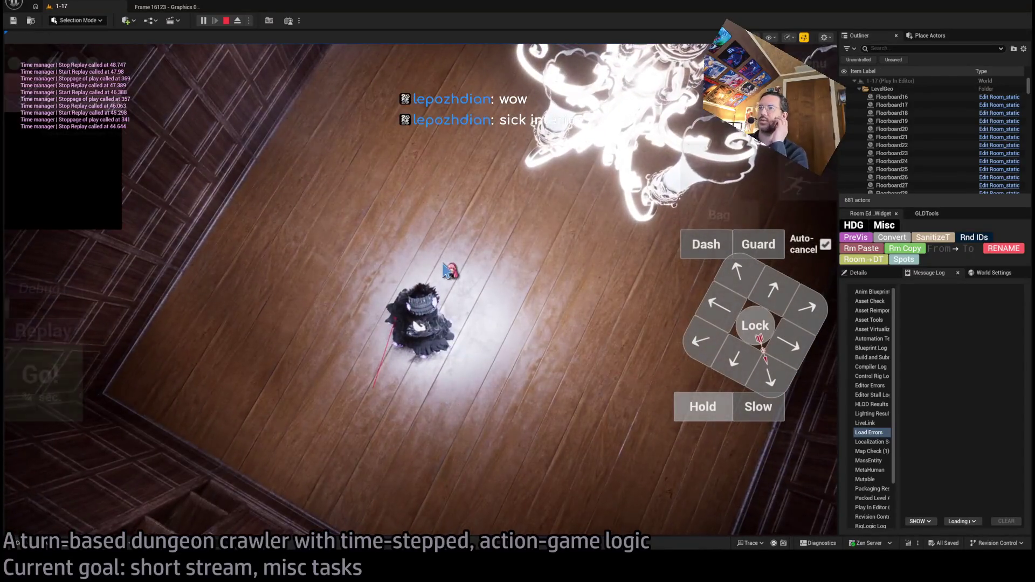
left_click(356, 322)
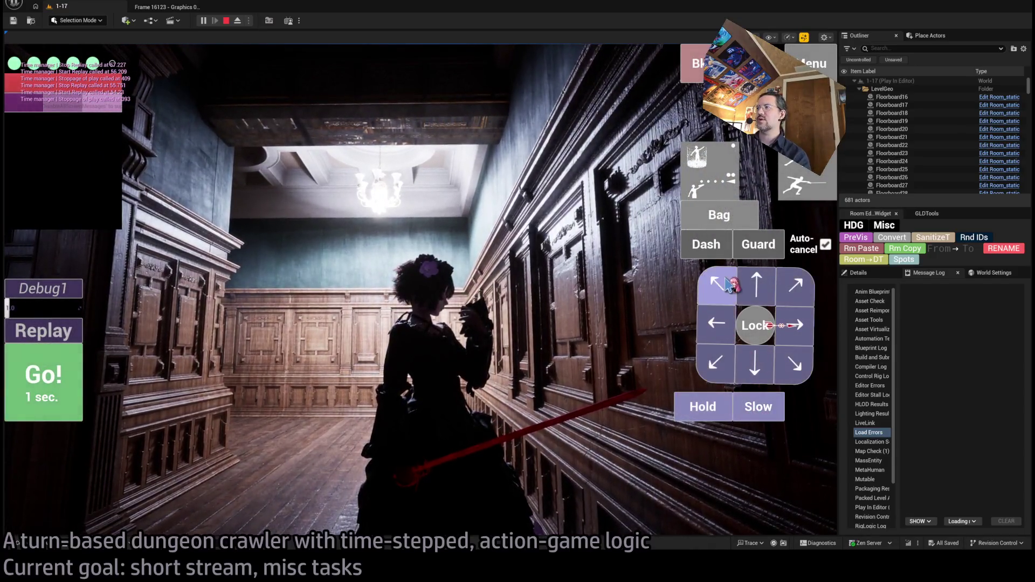
key("space")
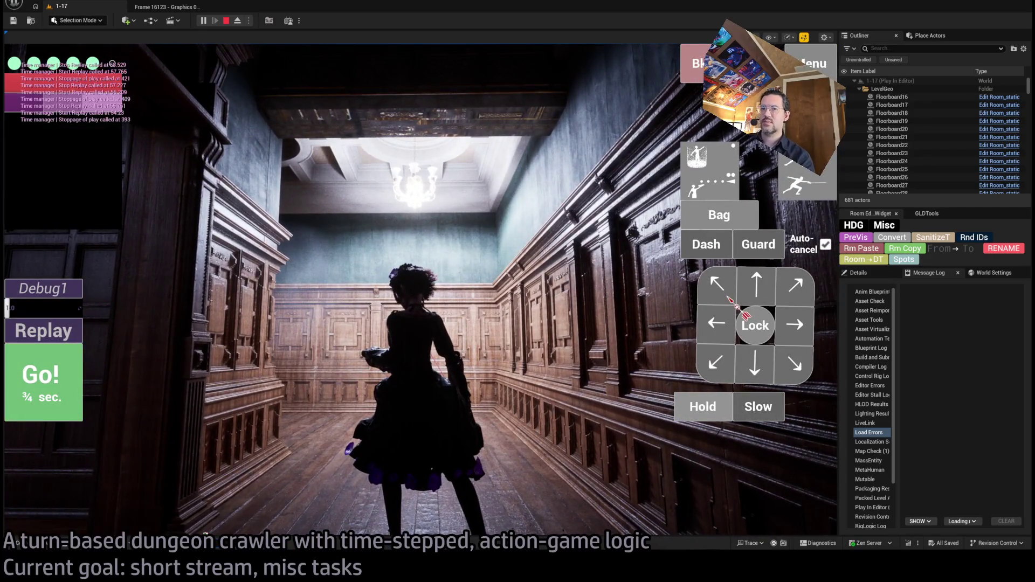
key("r")
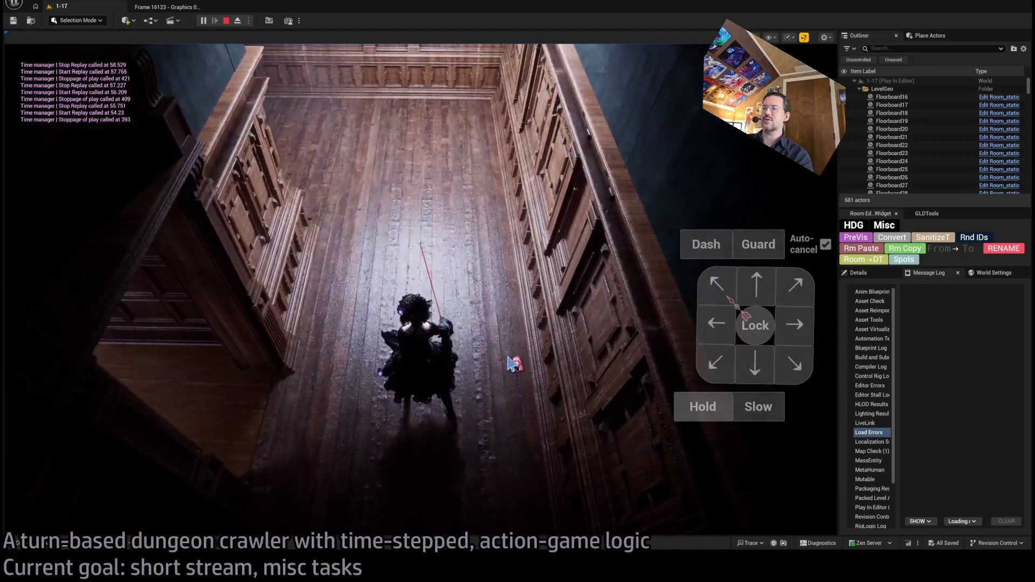
left_click(509, 363)
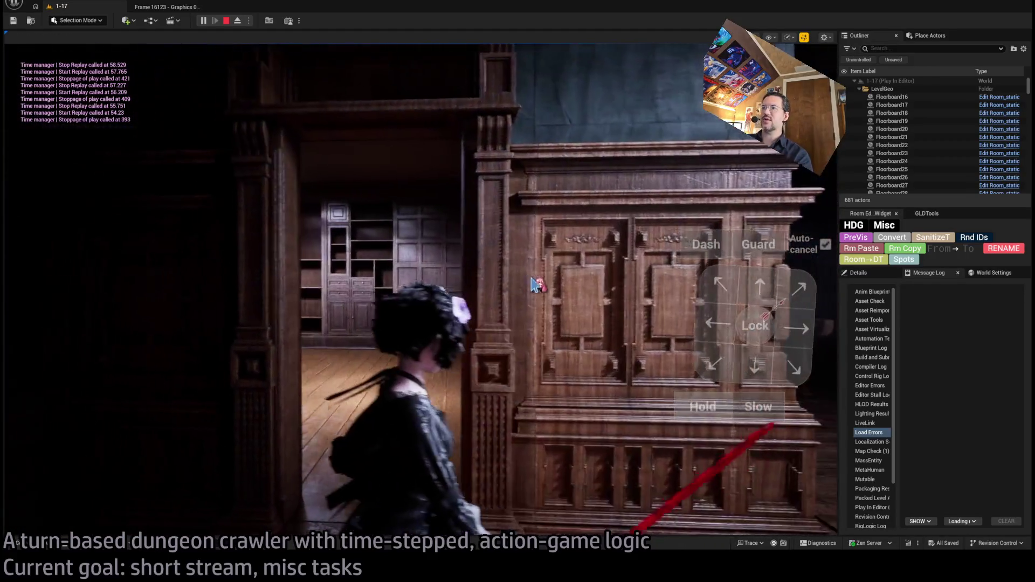
left_click(533, 284)
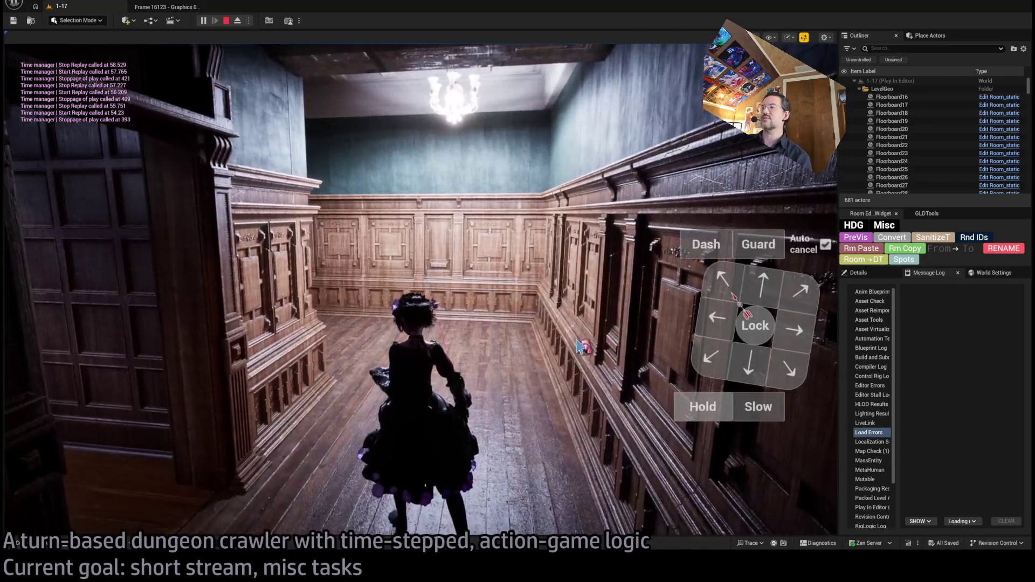
Step: Queue a one-second hold and capture a new GPU profile, Frame 19986 at 20.82 ms
mouse_move(76, 348)
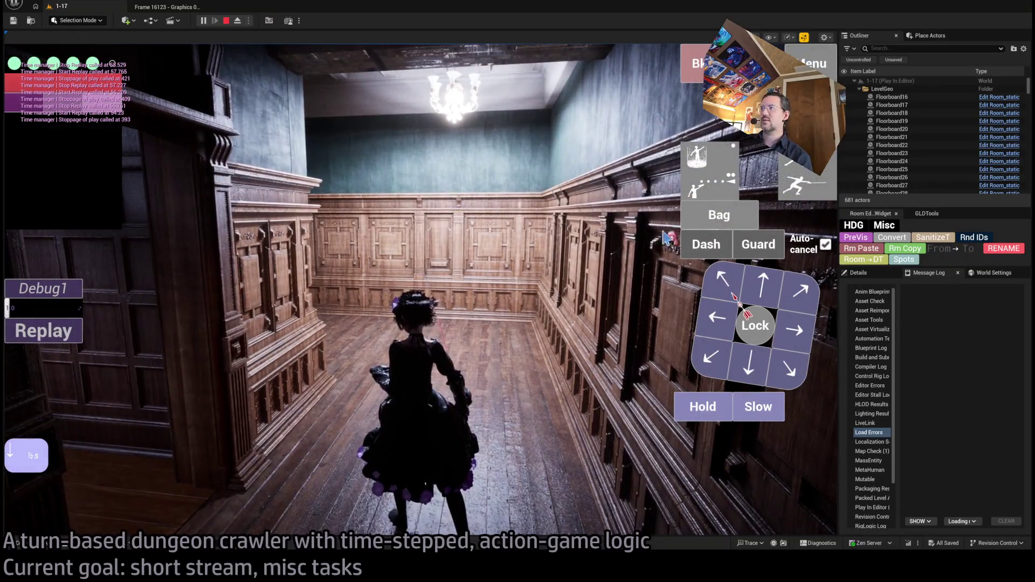
left_click(684, 420)
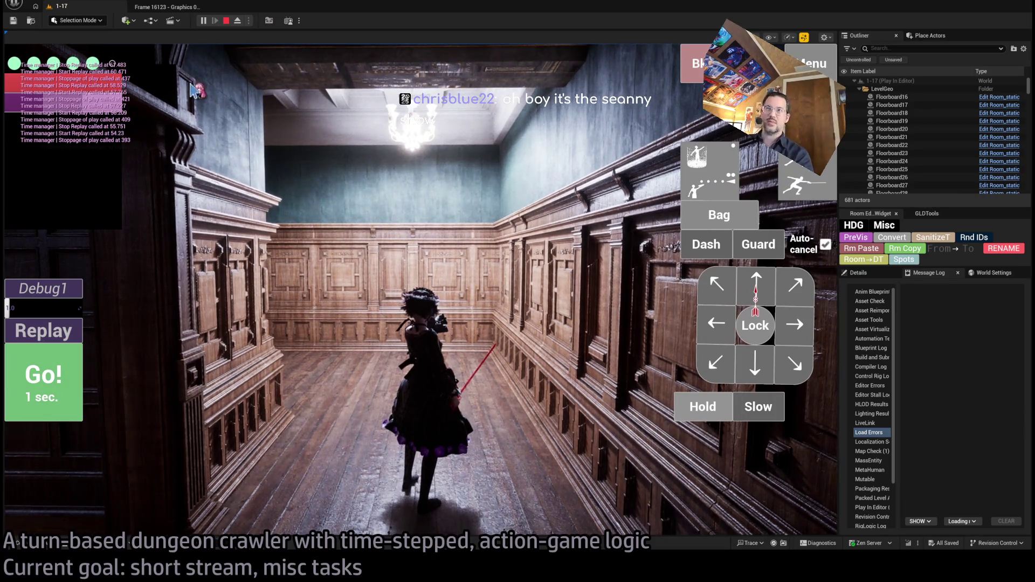
key("ctrl+shift+comma")
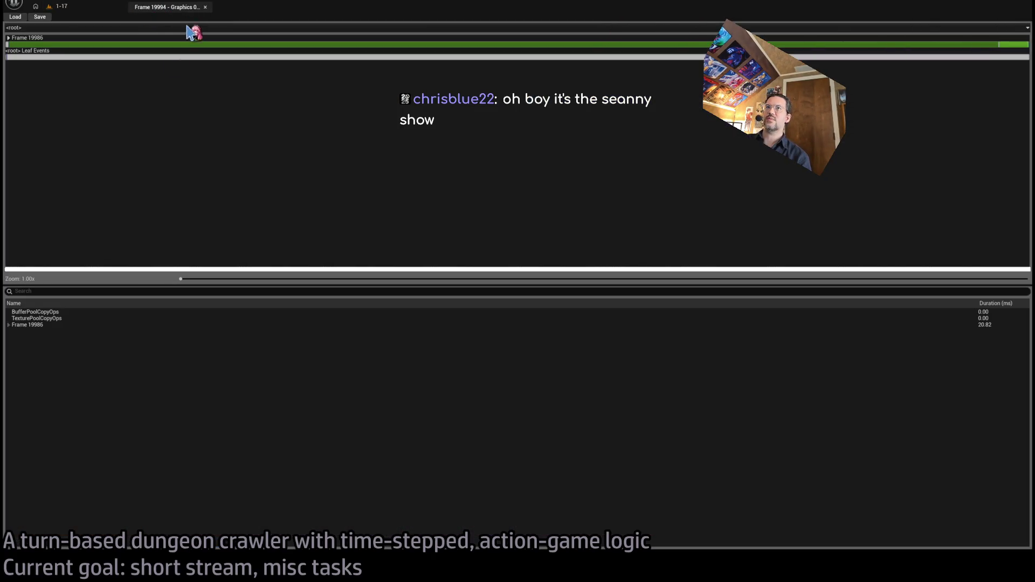
Step: Drill into SceneRender and RenderGraphExecute and select the RenderDeferredLighting pass
double_click(16, 45)
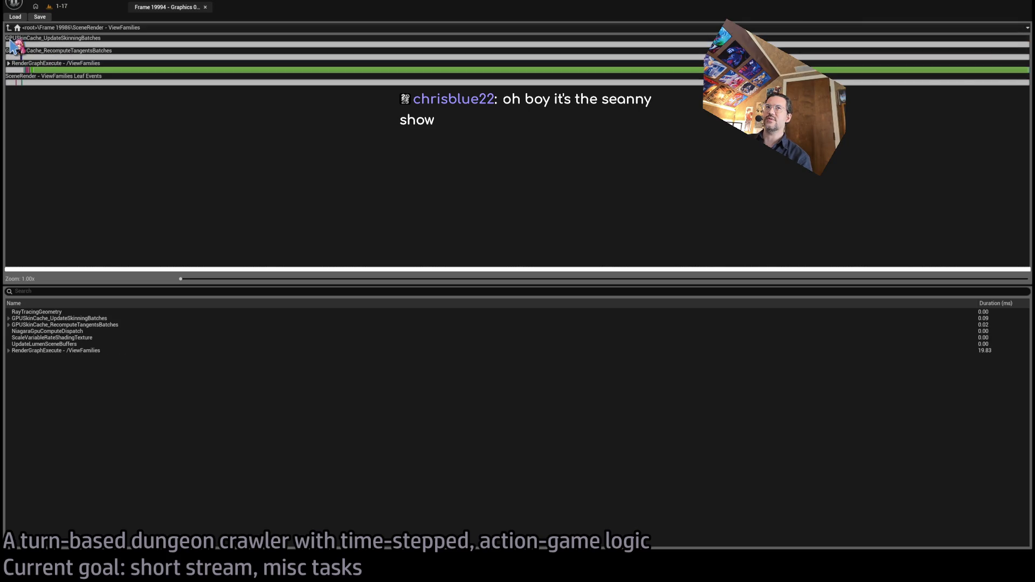
double_click(10, 67)
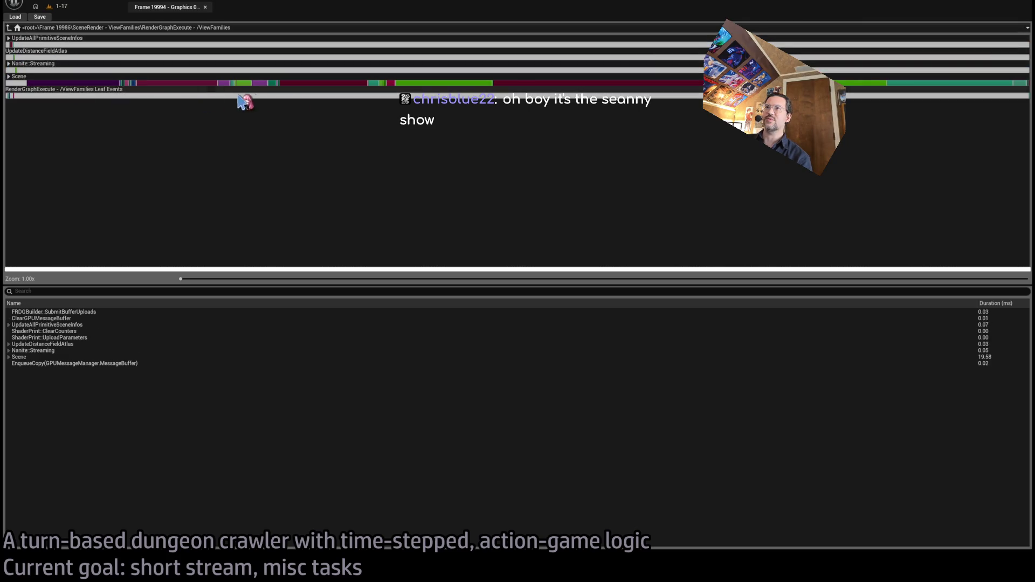
left_click(548, 83)
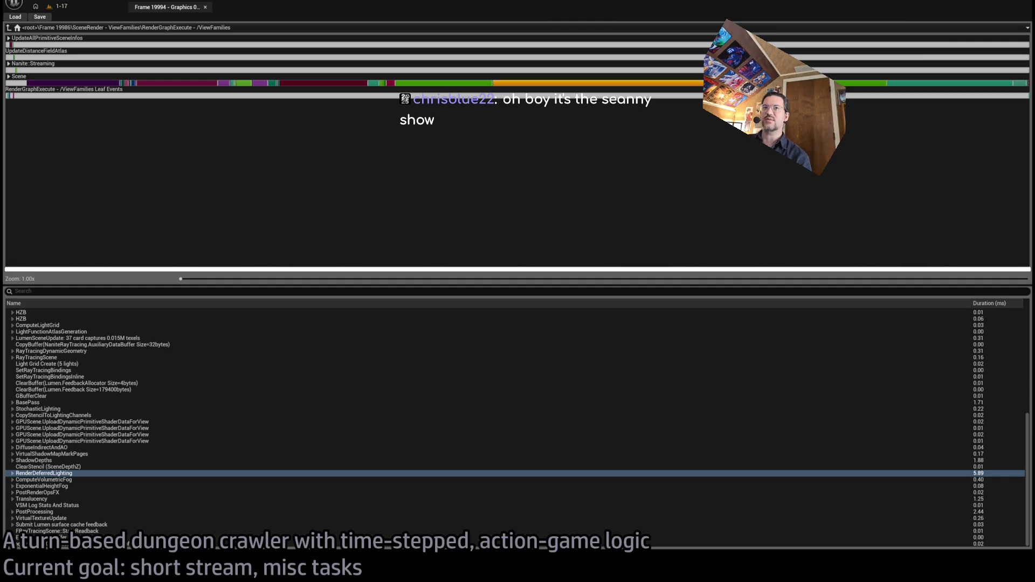
key("Down")
key("Down")
key("Down")
key("Up")
key("Up")
key("Up")
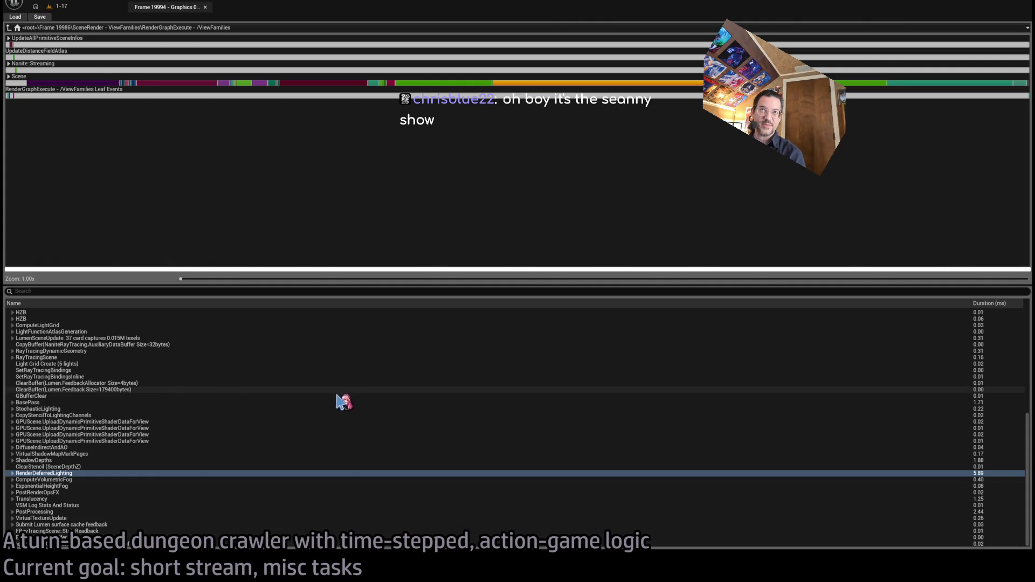
Step: Compare ShadowDepths, BasePass, Translucency and other passes on the timeline, ending on RenderDeferredLighting
left_click(431, 84)
left_click(343, 83)
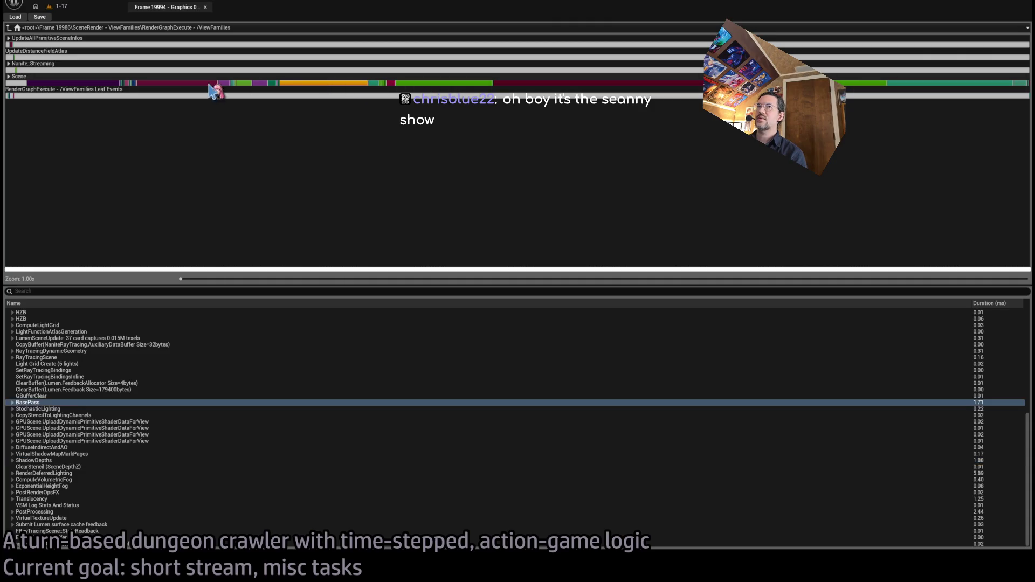
left_click(215, 84)
left_click(111, 84)
left_click(373, 83)
left_click(539, 84)
left_click(453, 84)
left_click(852, 85)
left_click(909, 85)
left_click(662, 84)
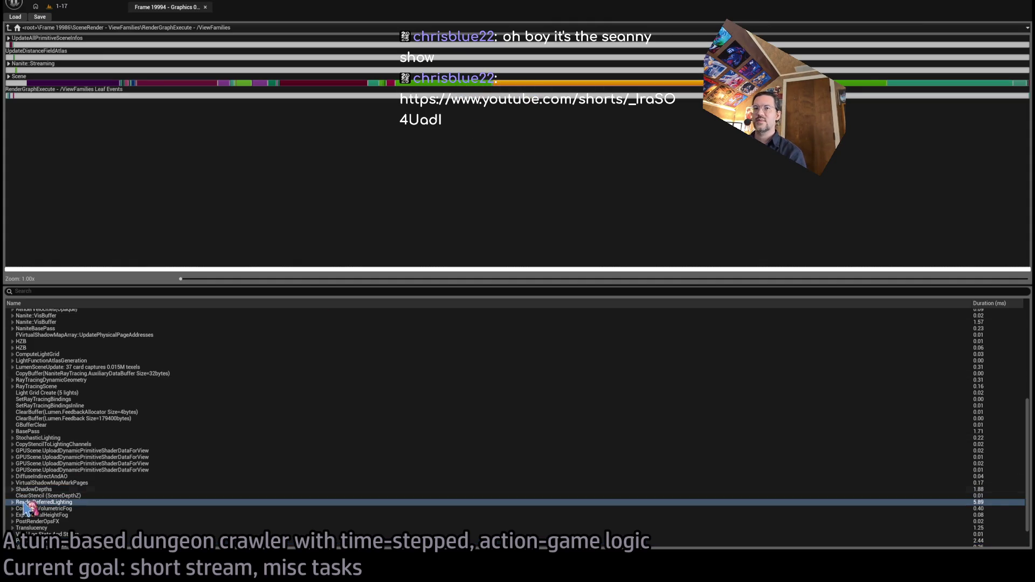
Step: Expand RenderDeferredLighting (5.89 ms), inspect its Lights pass and select DiffuseIndirectAndAO
left_click(12, 503)
scroll(65, 501, "down", 3)
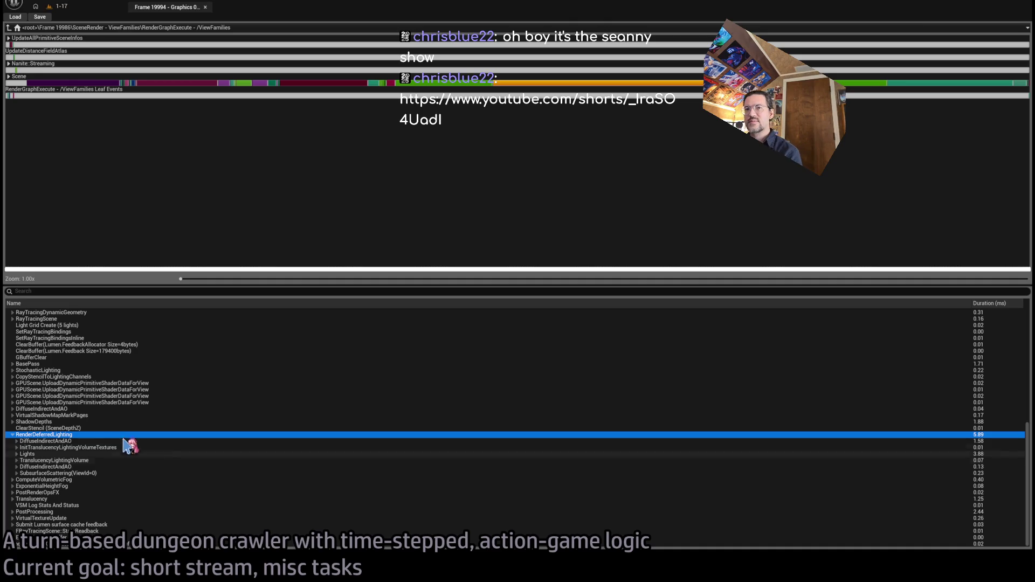
left_click(73, 455)
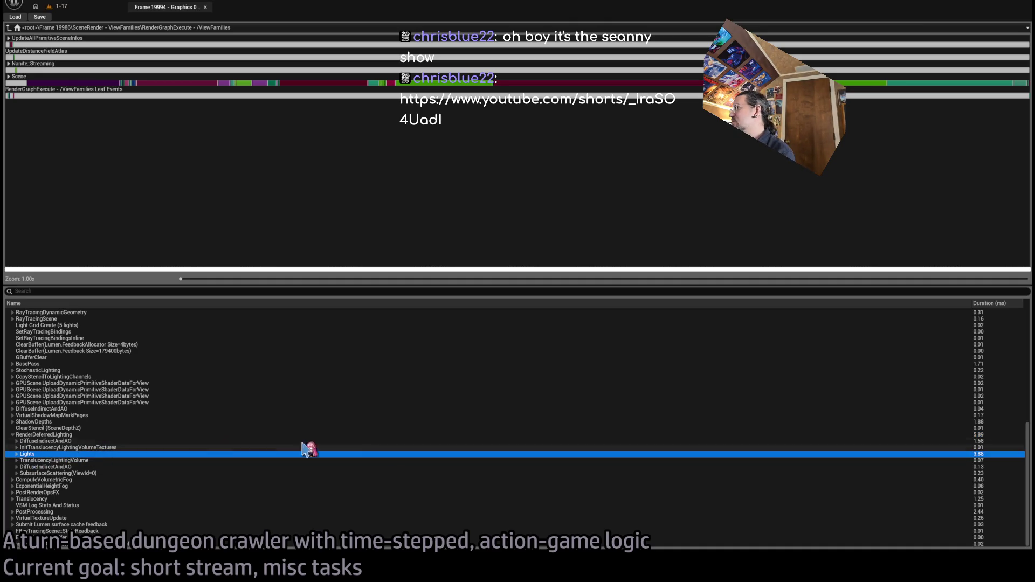
left_click(576, 84)
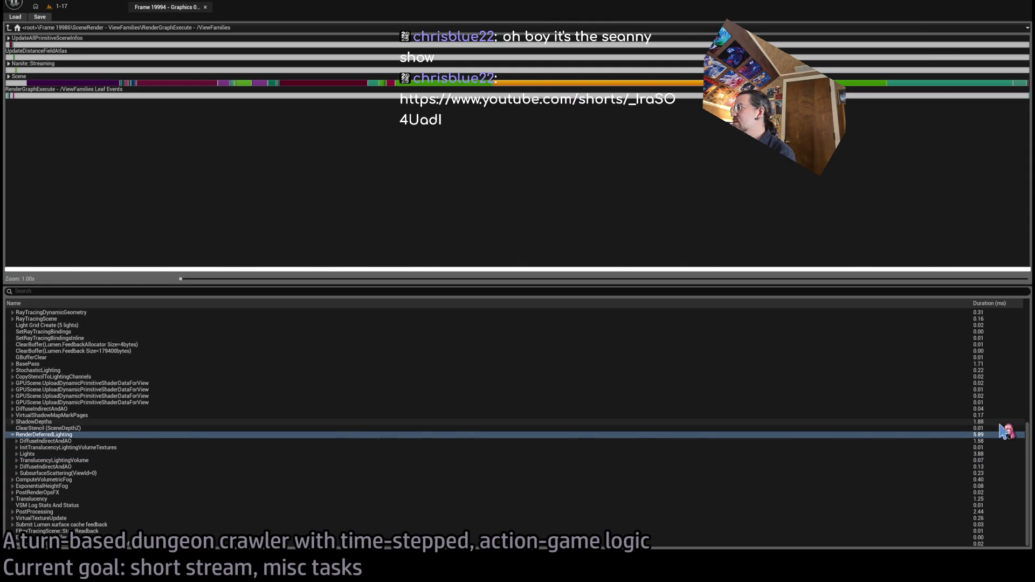
left_click(990, 455)
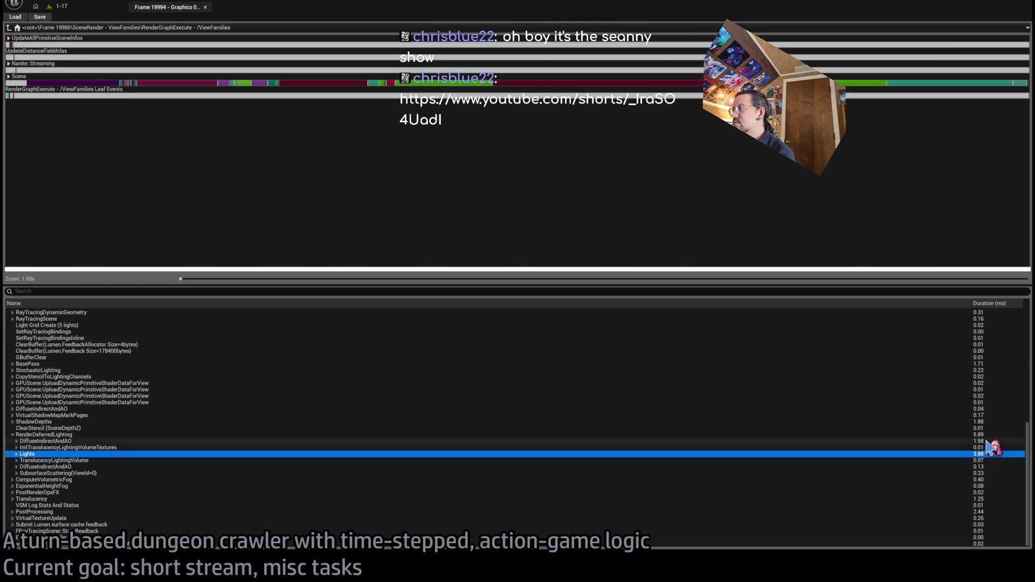
left_click(988, 441)
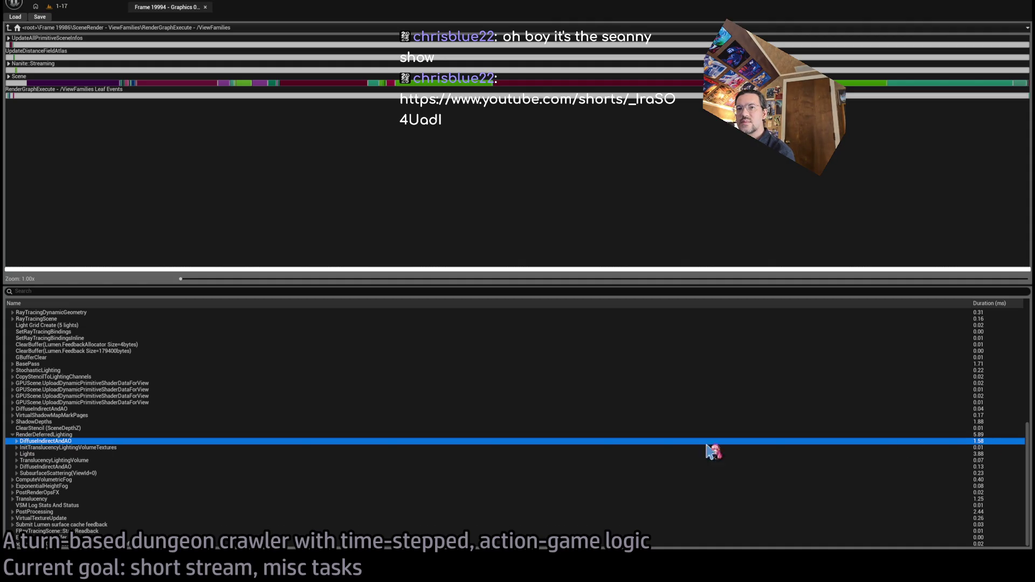
Step: Expand LumenReflections, inspect its 1.58 ms ReflectionHardwareRayTracingRGS hit-lighting pass, then collapse it
left_click(16, 442)
left_click(20, 448)
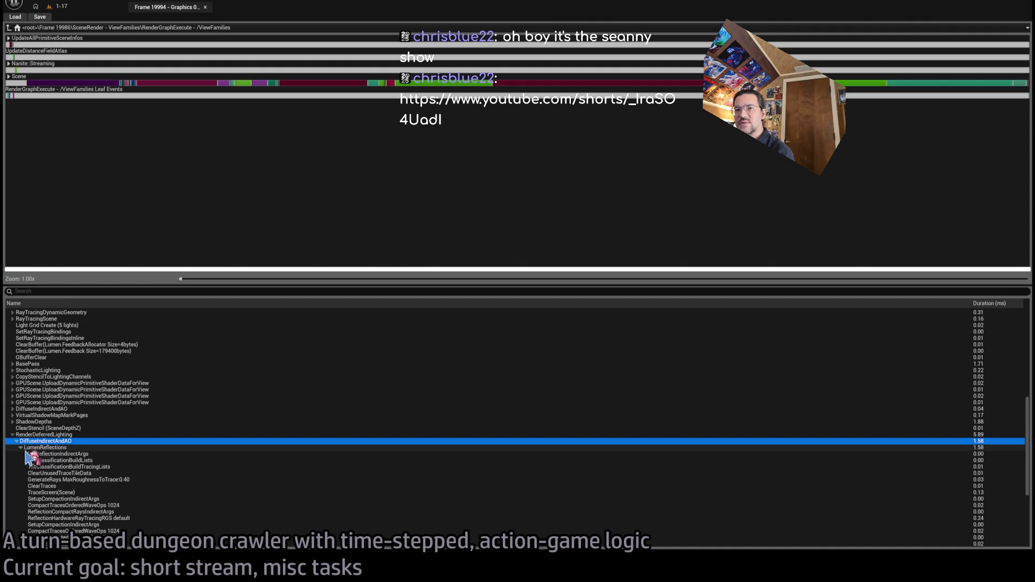
scroll(371, 495, "down", 2)
scroll(371, 495, "down", 3)
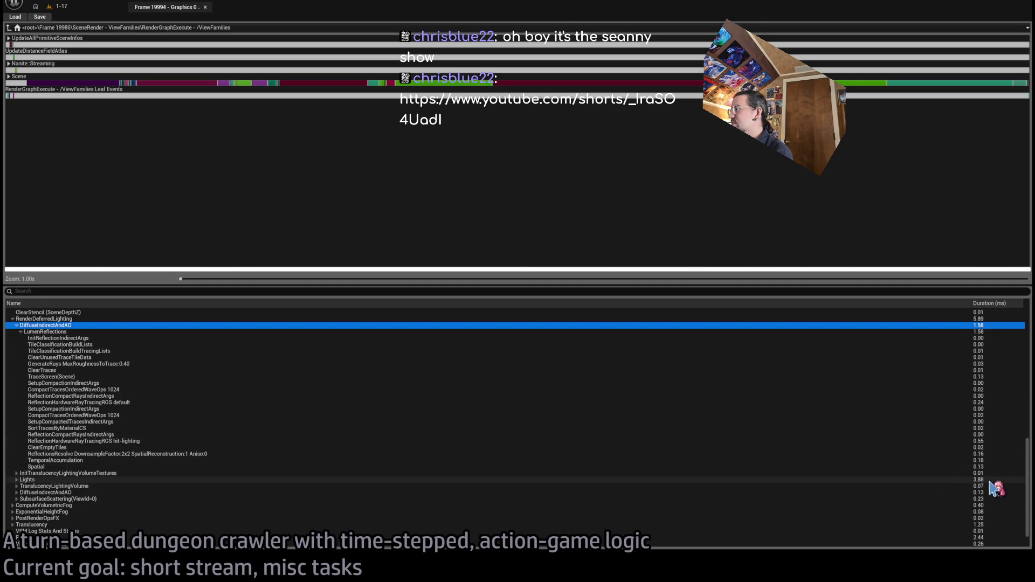
left_click(975, 441)
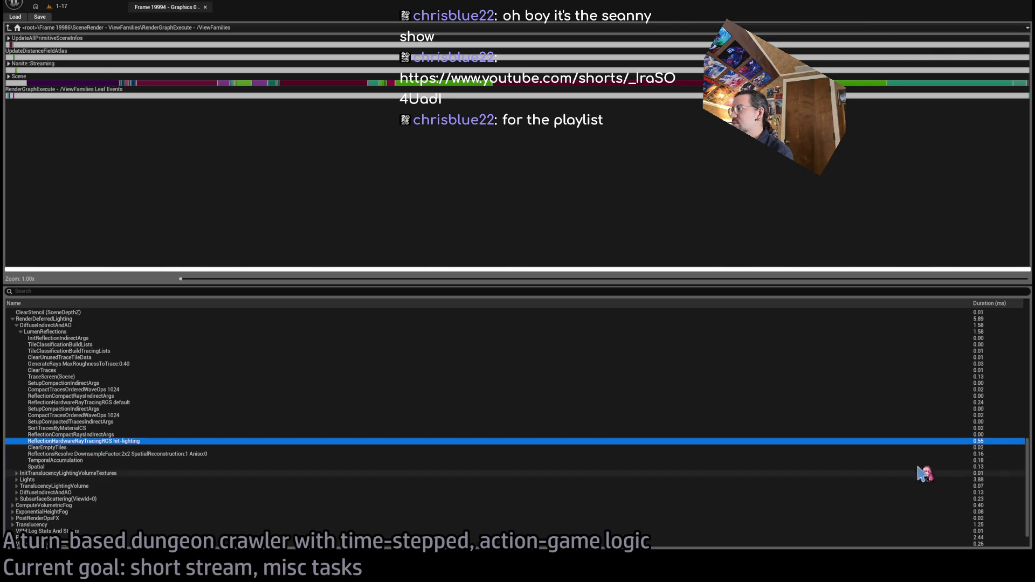
scroll(377, 381, "up", 3)
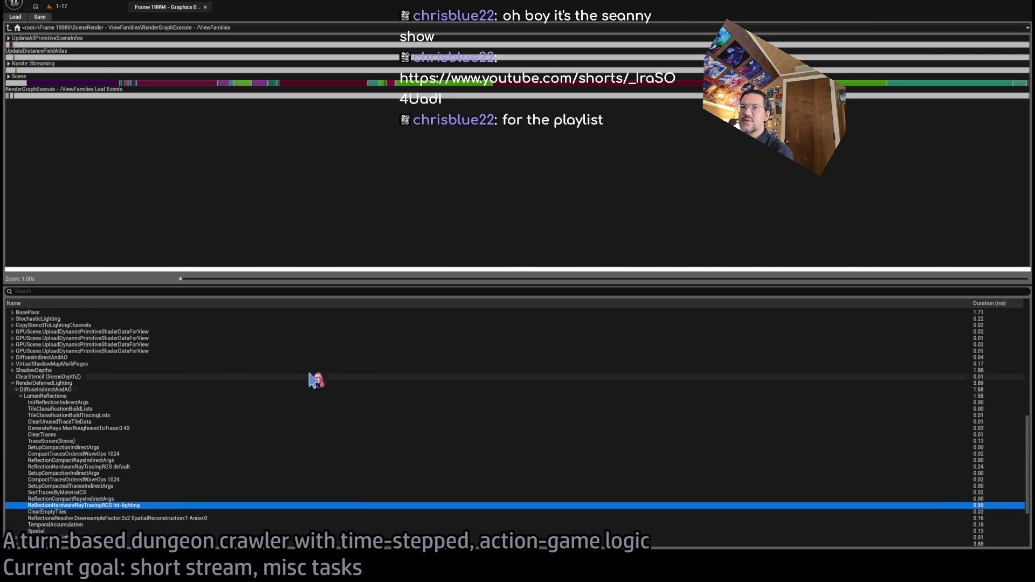
left_click(21, 395)
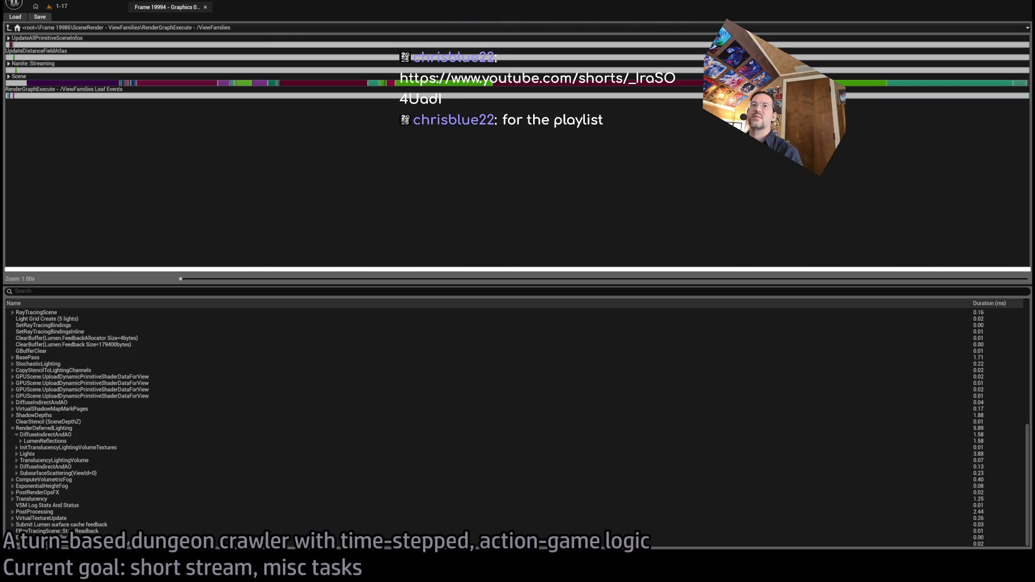
key("alt+Tab")
key("alt+Tab")
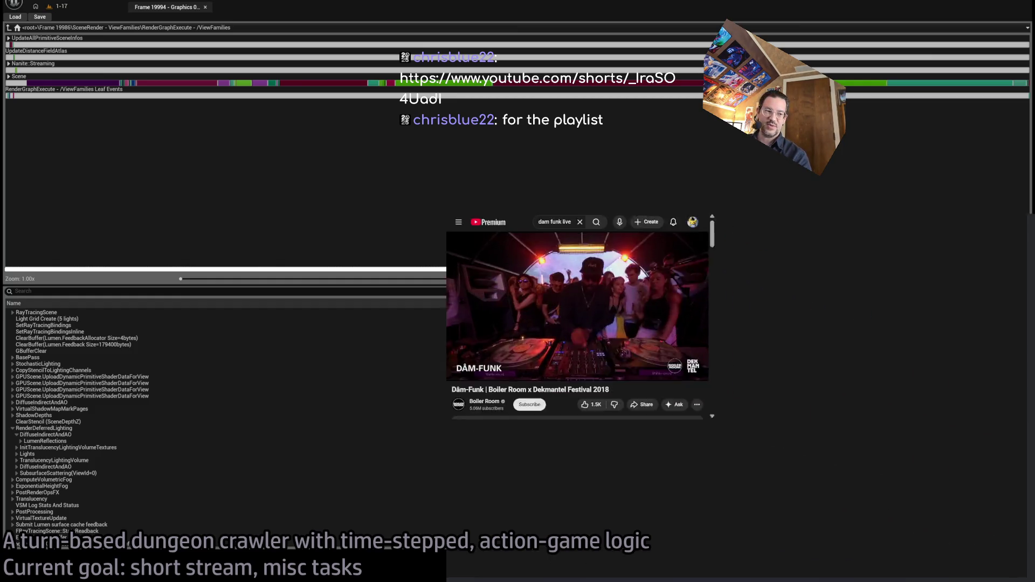
Step: Bring up the Bomberman Short in the browser, show its comments and pause it
key("alt+Tab")
key("alt+Tab")
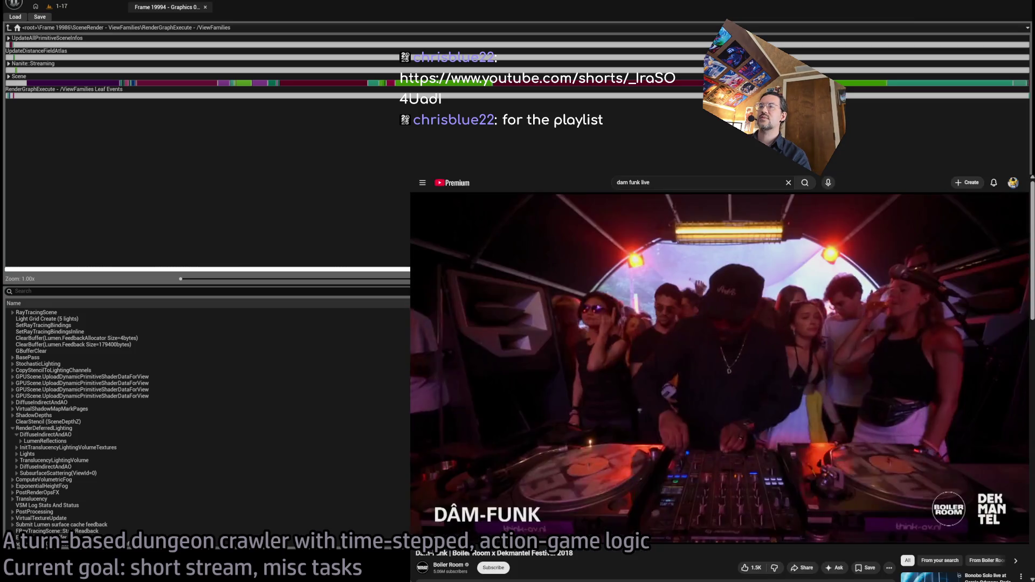
key("alt+Tab")
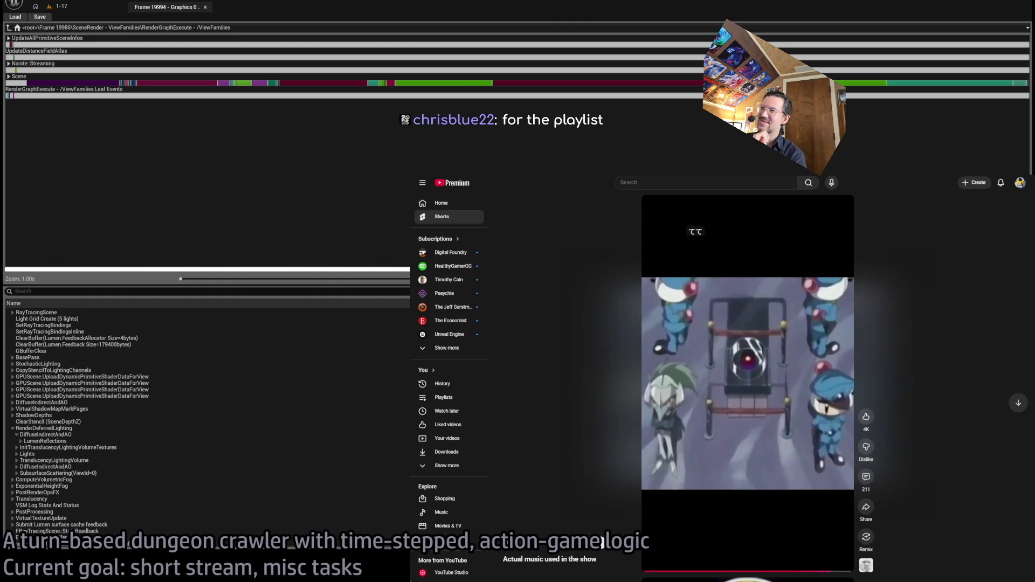
left_click(868, 477)
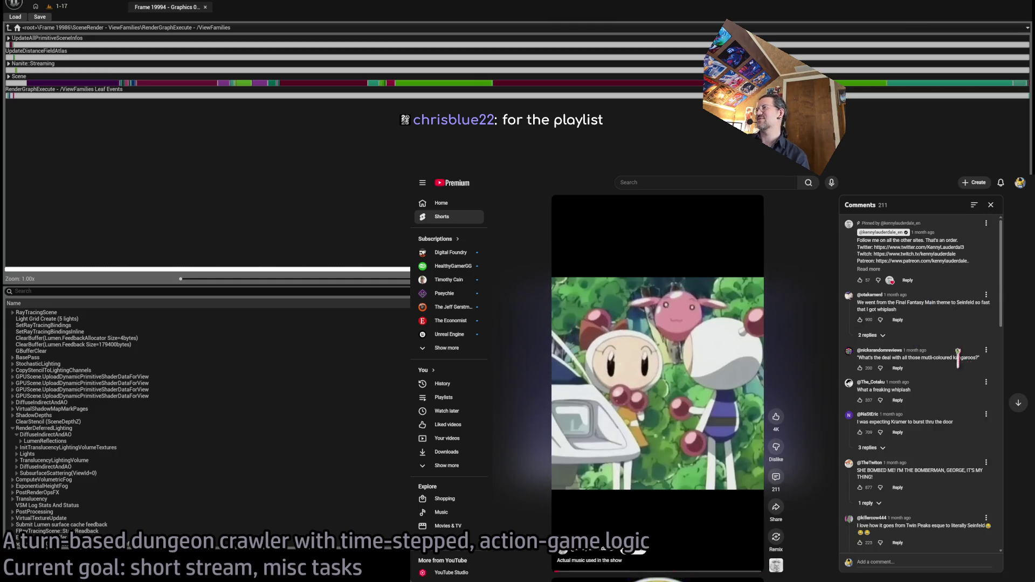
left_click(627, 373)
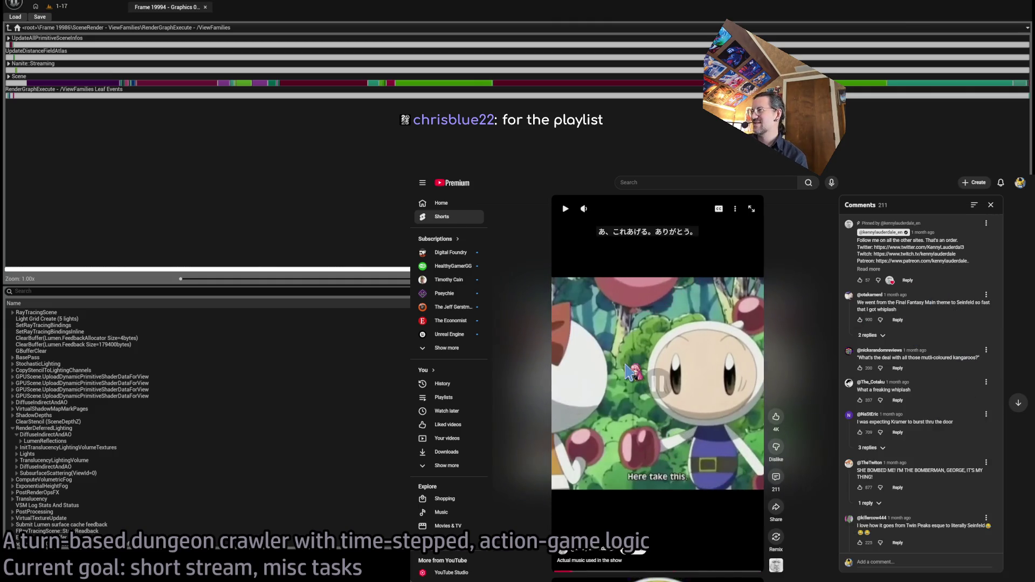
Step: Scroll down the comments and select the text of the long anime comment
scroll(862, 450, "down", 2)
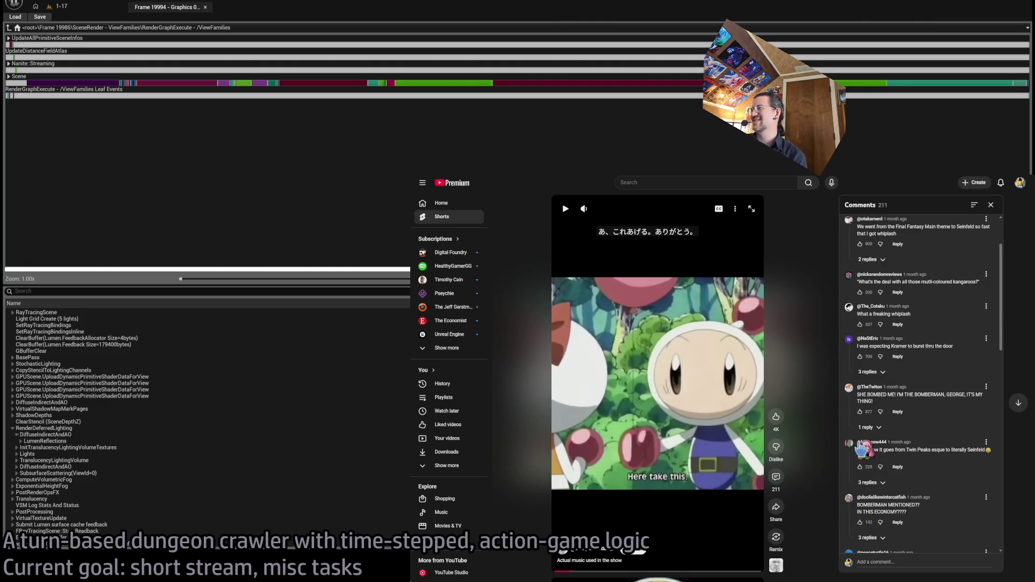
scroll(859, 444, "down", 4)
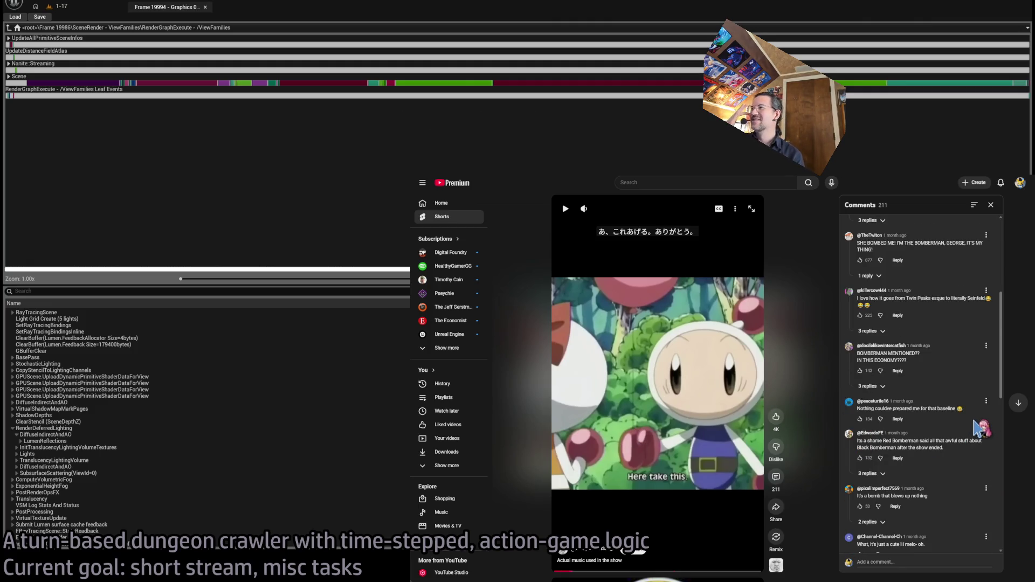
scroll(917, 371, "down", 4)
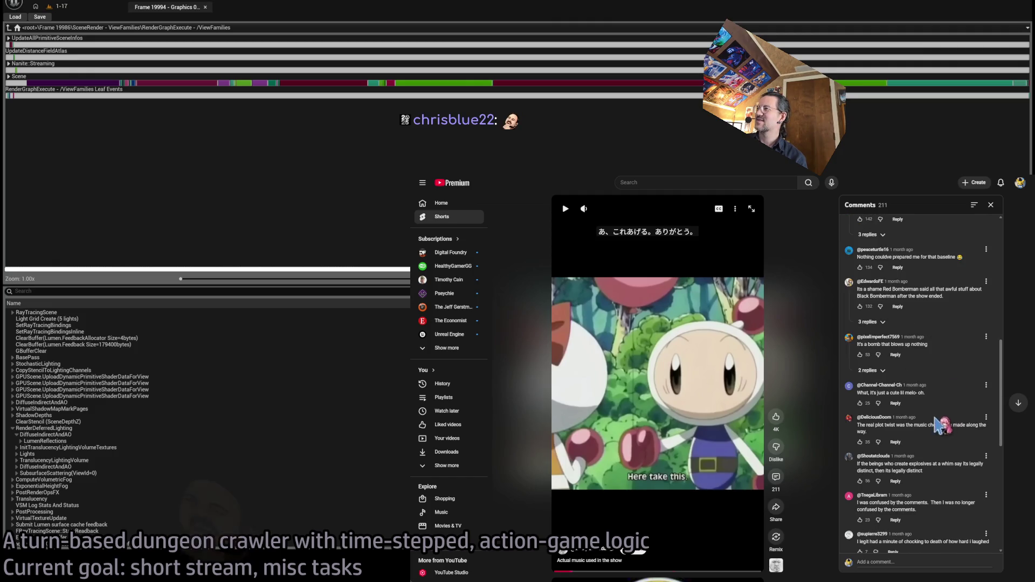
scroll(965, 377, "down", 6)
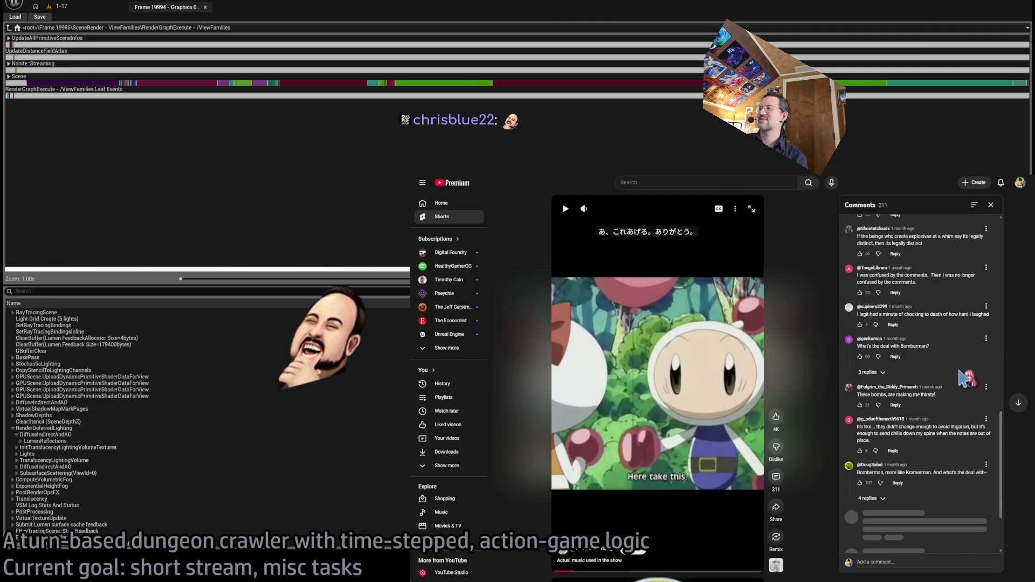
scroll(936, 455, "down", 6)
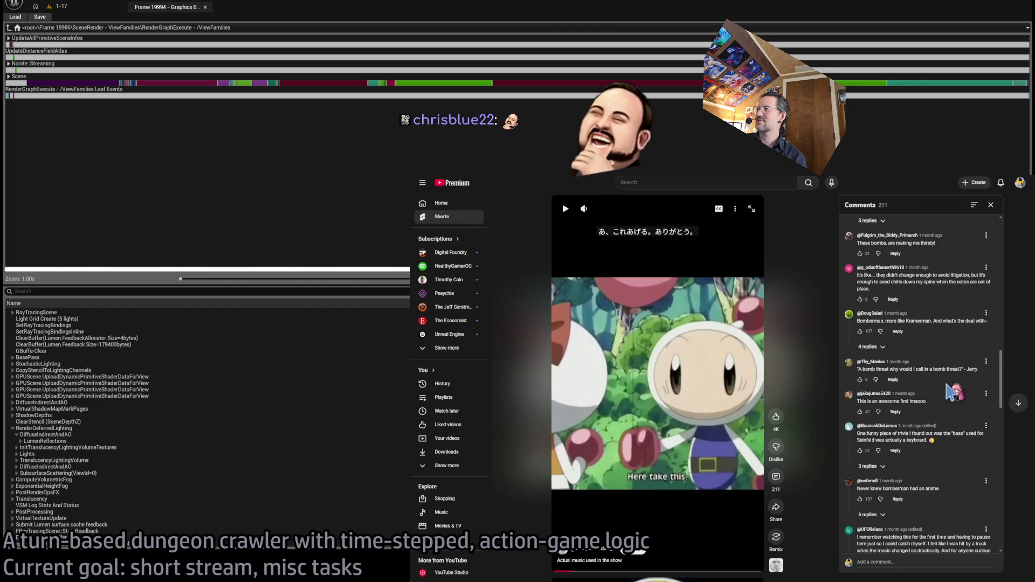
scroll(959, 390, "down", 4)
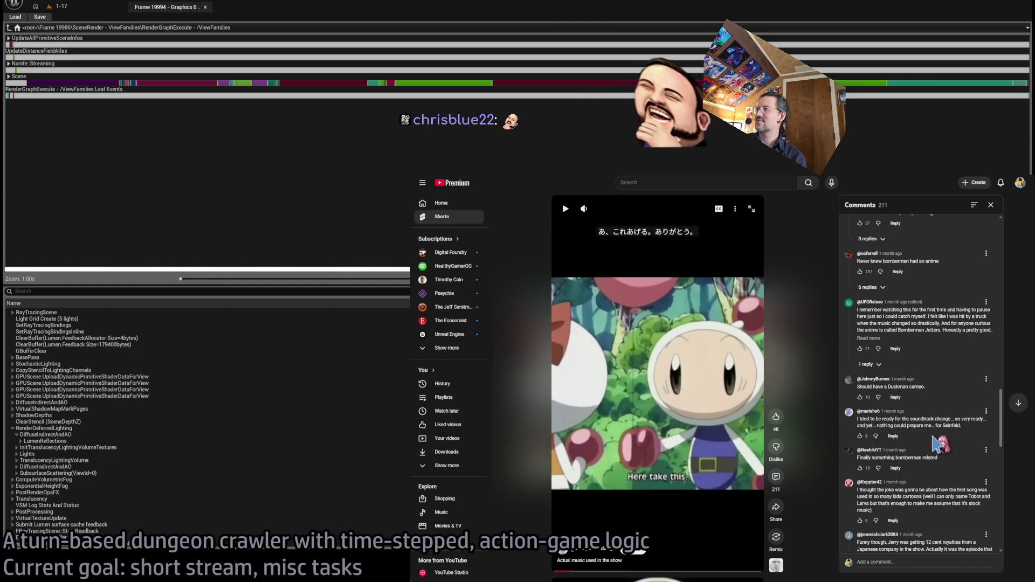
mouse_move(963, 330)
left_mouse_down()
mouse_move(887, 305)
mouse_move(958, 330)
left_mouse_up()
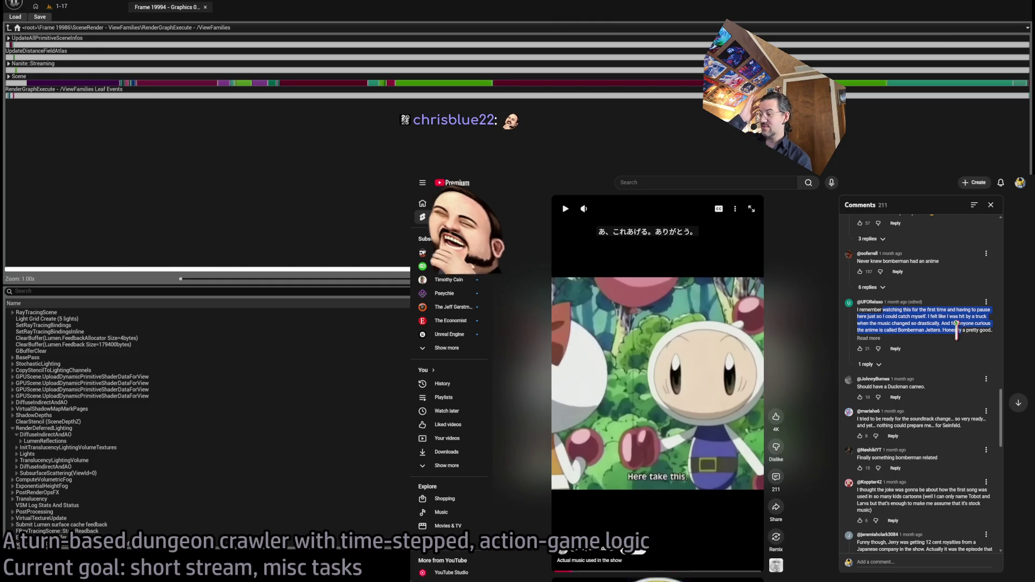
mouse_move(889, 305)
left_mouse_down()
mouse_move(972, 330)
mouse_move(961, 330)
left_mouse_up()
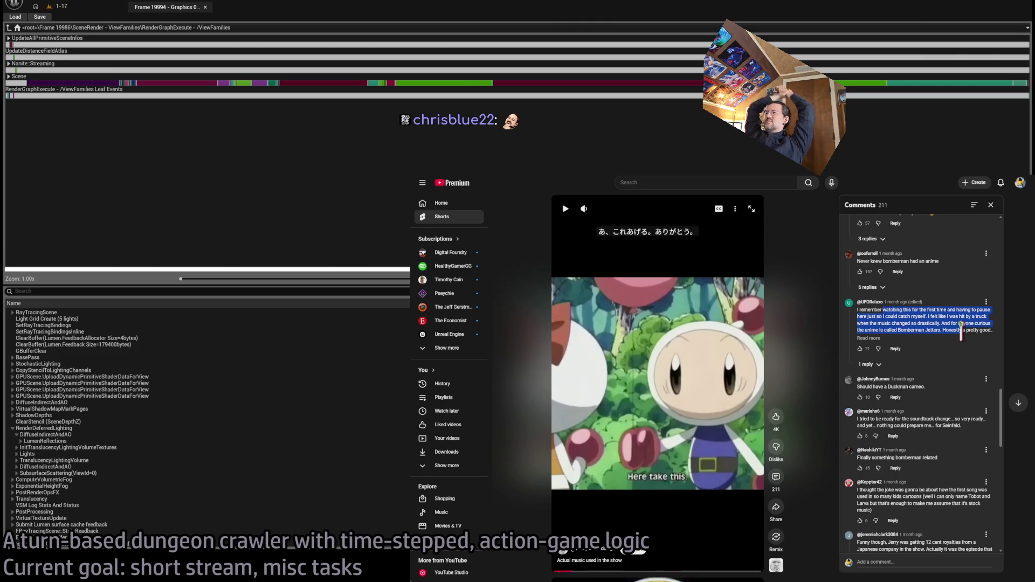
Step: Scroll further through the comments and back up, then open a blank new tab
scroll(922, 350, "down", 2)
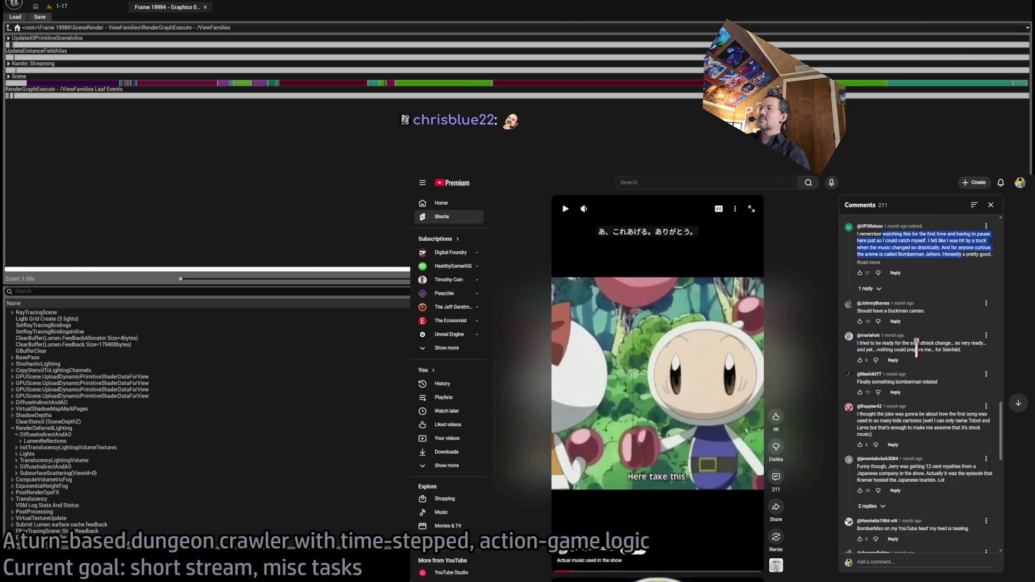
scroll(916, 345, "down", 4)
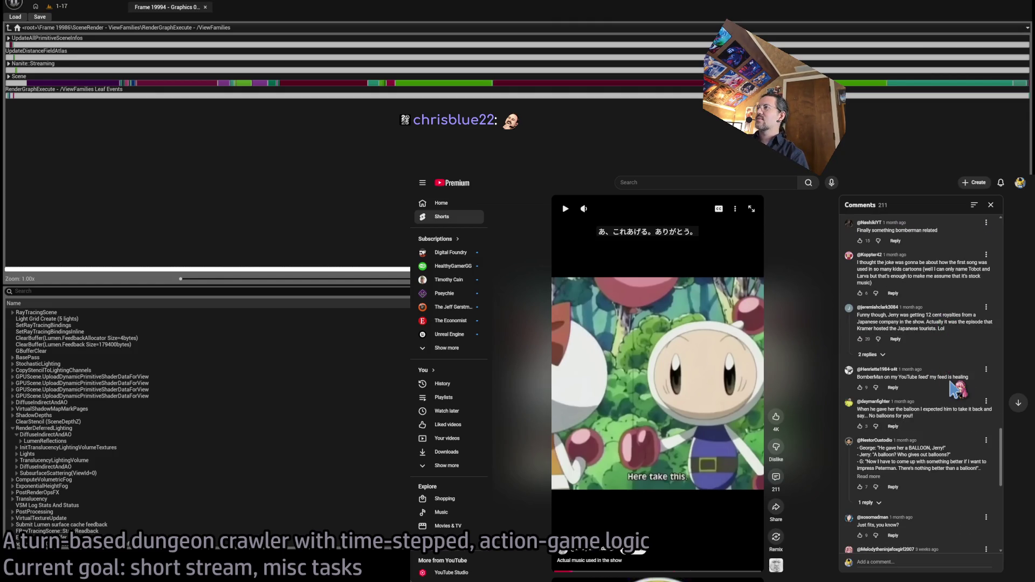
scroll(952, 387, "down", 6)
scroll(941, 426, "down", 4)
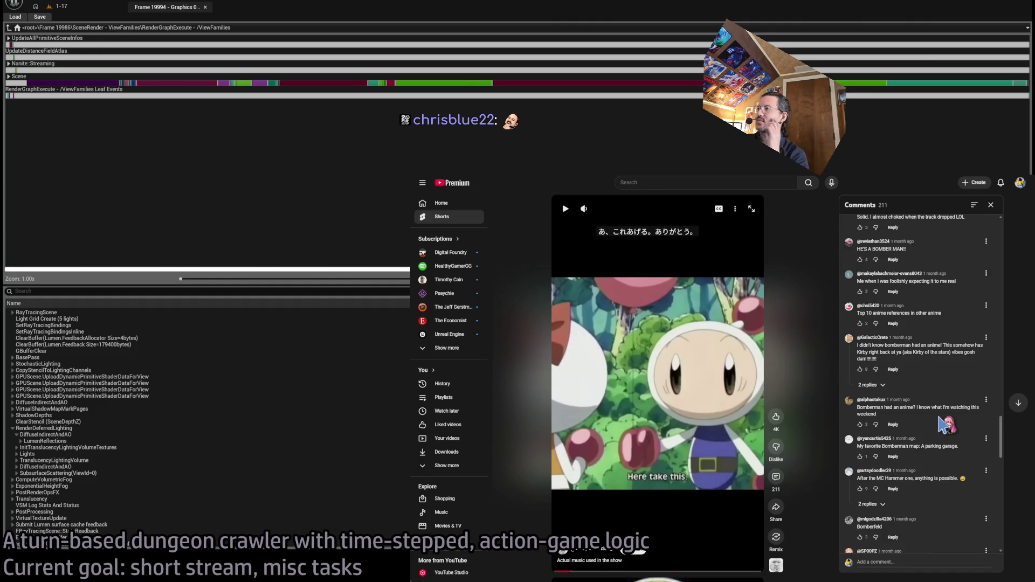
scroll(945, 387, "up", 15)
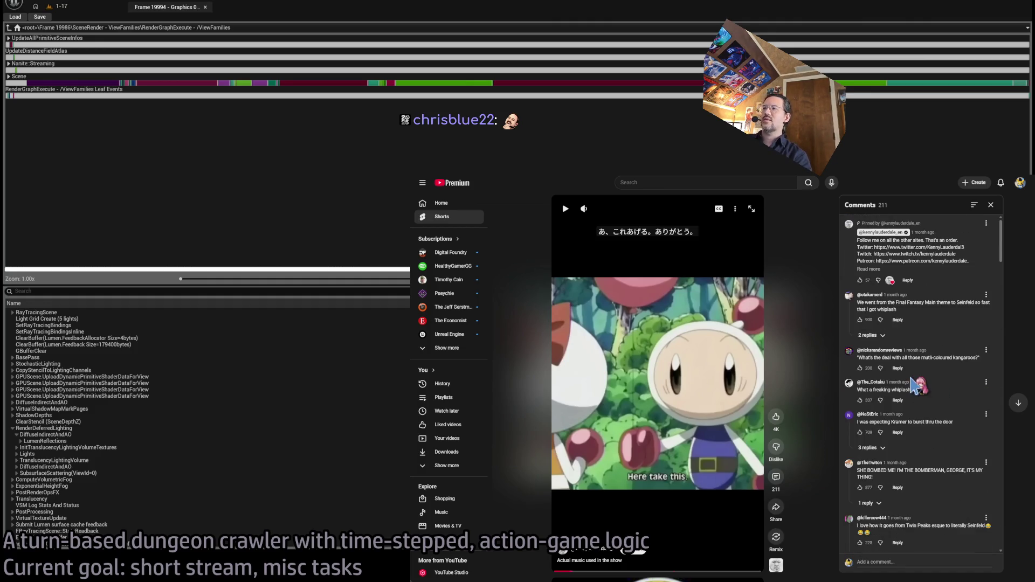
key("ctrl+t")
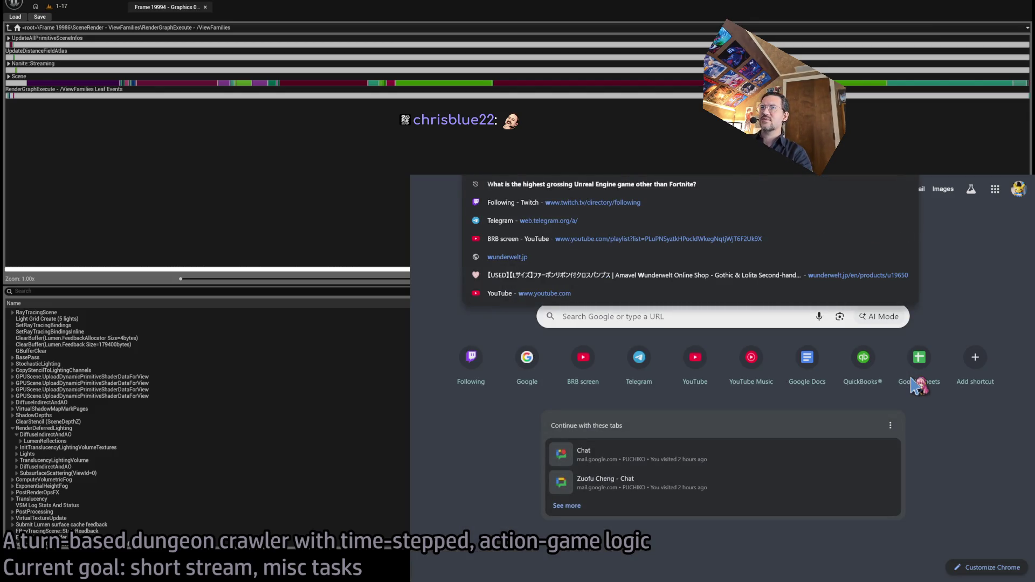
Step: Close the blank tab to land on the Seinfeld Wikipedia article
type("e")
key("Escape")
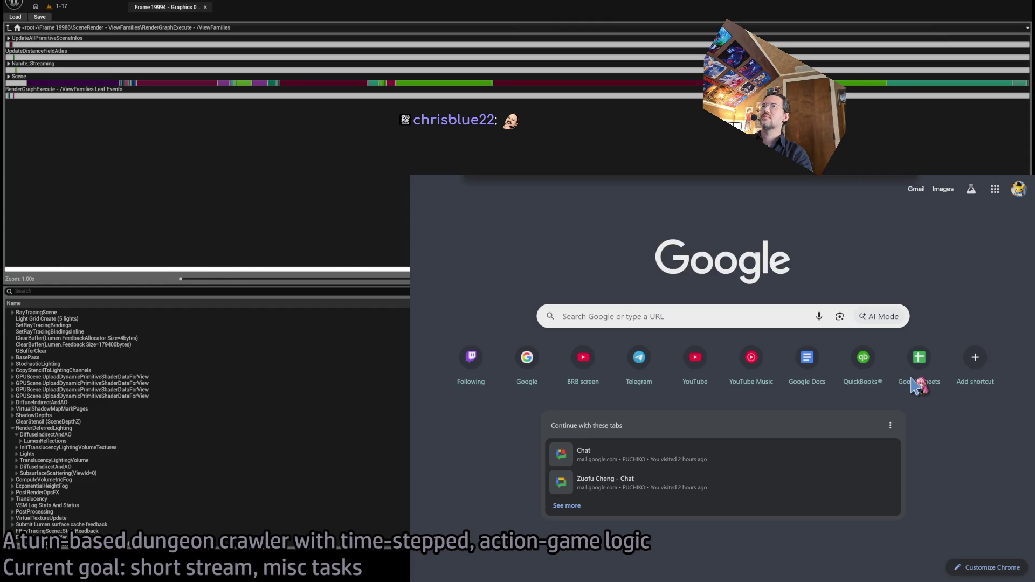
key("ctrl+w")
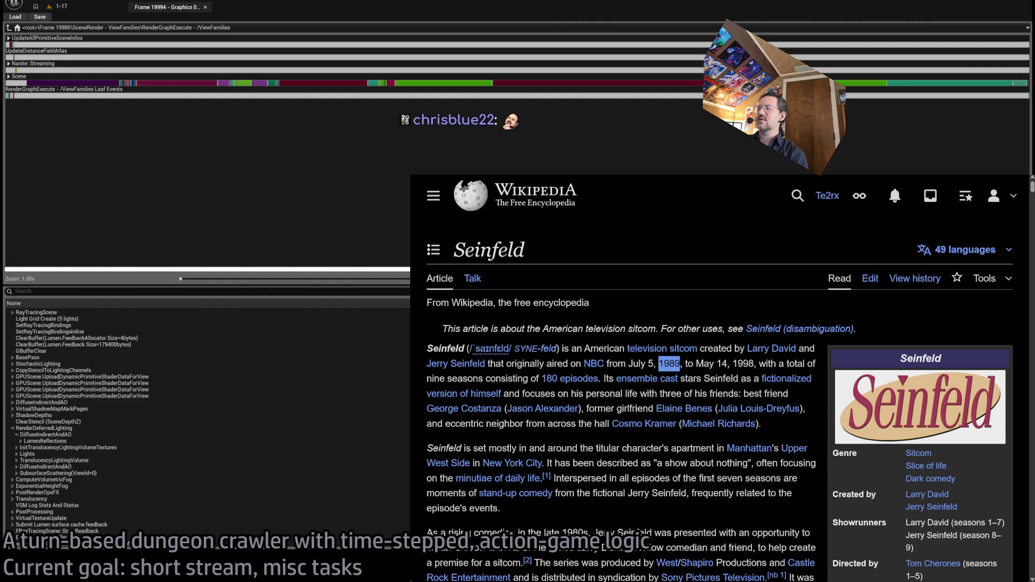
key("ctrl+l")
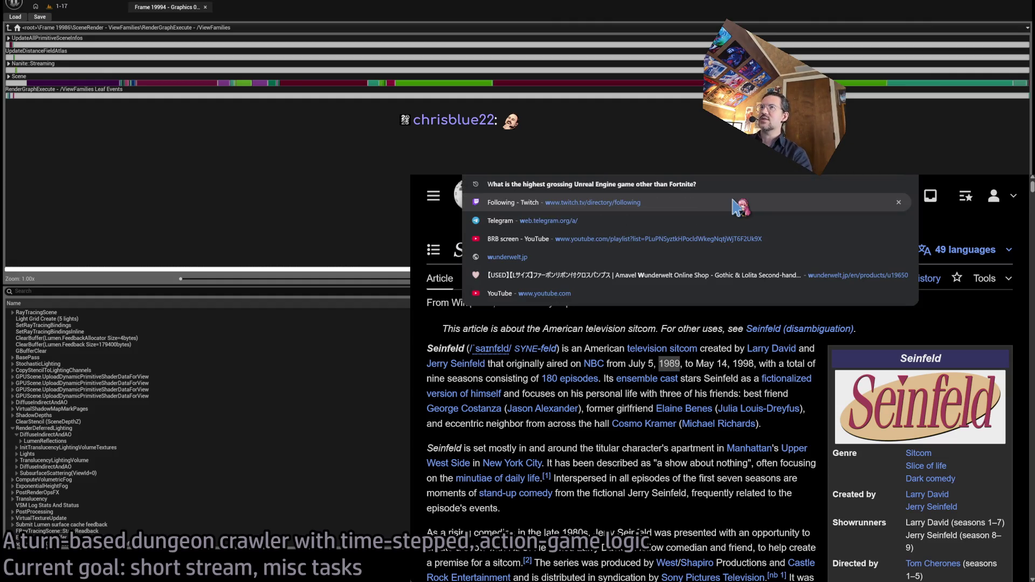
type("the")
key("Escape")
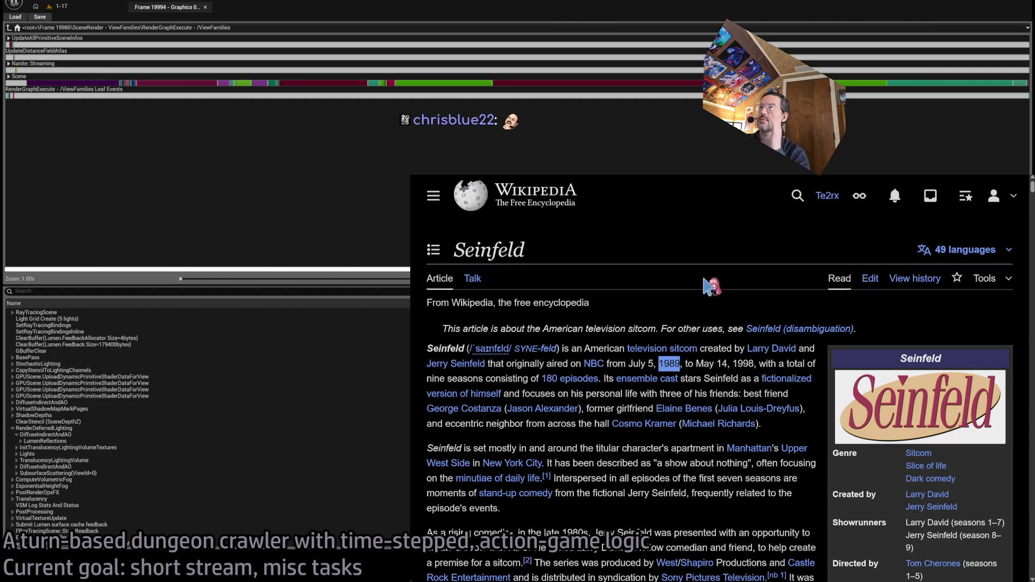
Step: Read The Simpsons article's lead (December 17, 1989 debut, 803 episodes), then return to the Short
key("ctrl+w")
scroll(685, 291, "down", 10)
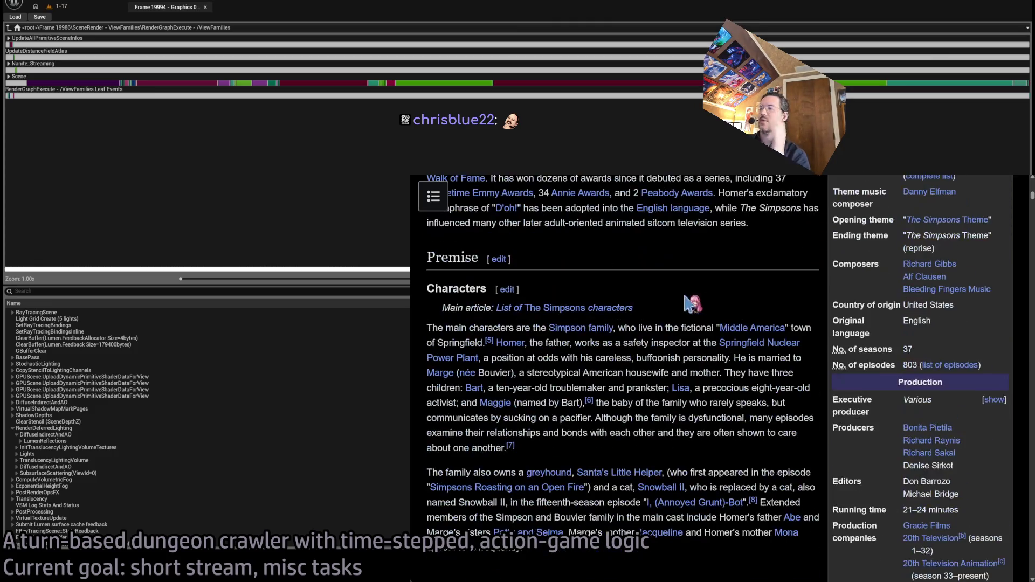
scroll(686, 302, "down", 1)
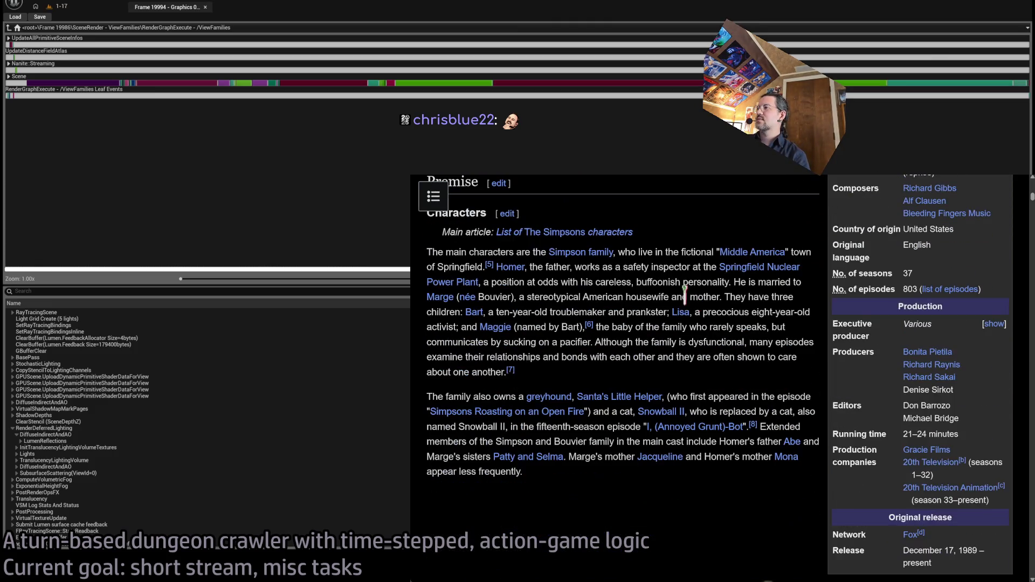
scroll(701, 312, "up", 12)
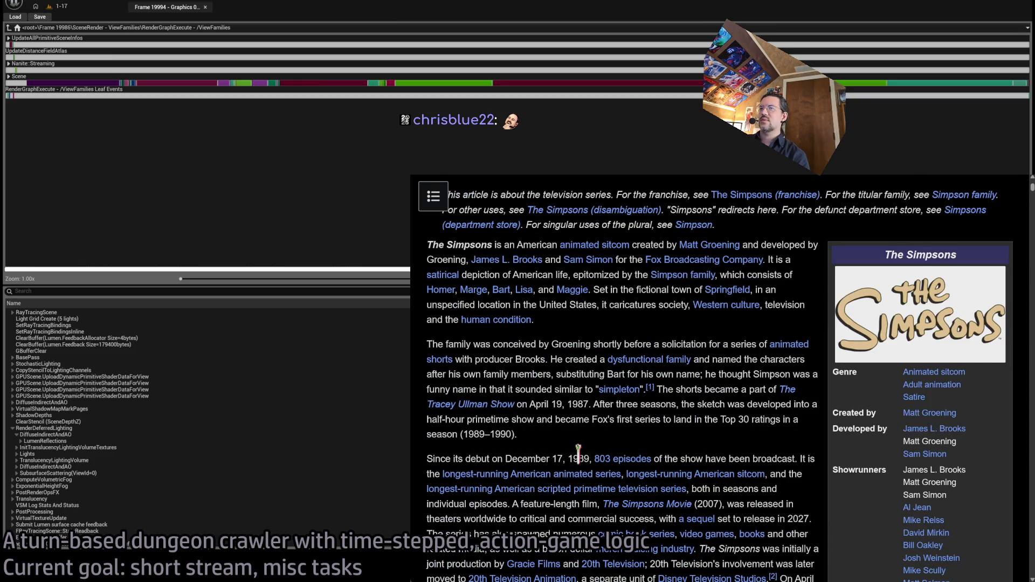
scroll(726, 426, "down", 2)
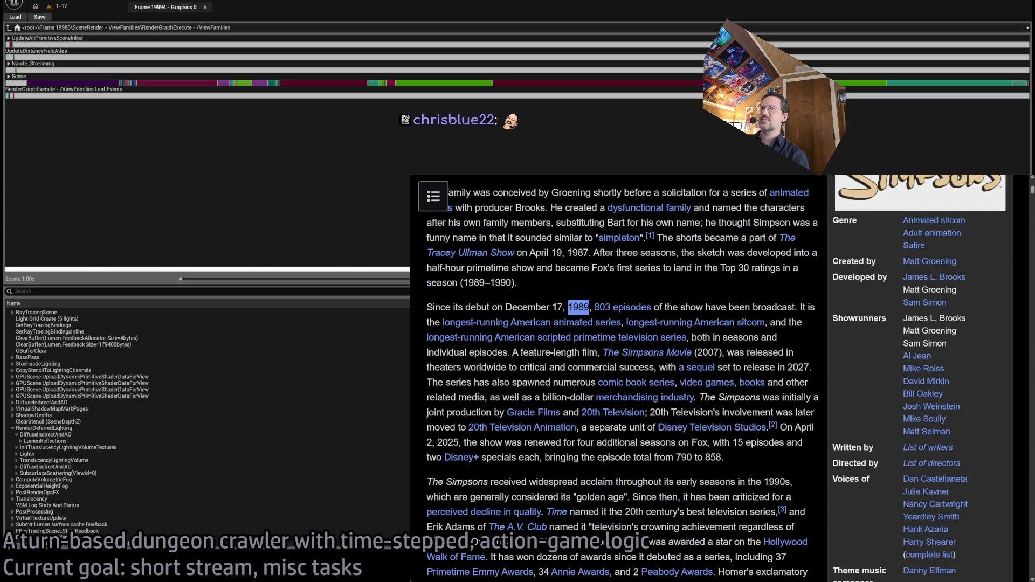
key("ctrl+Tab")
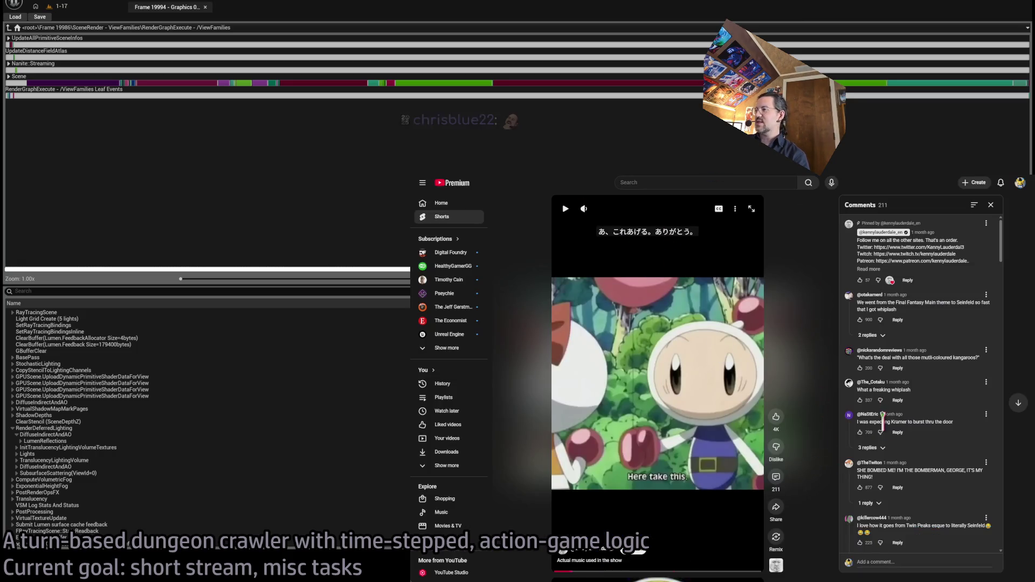
Step: Scroll through the Short's comments, then close the comments panel
scroll(927, 399, "down", 10)
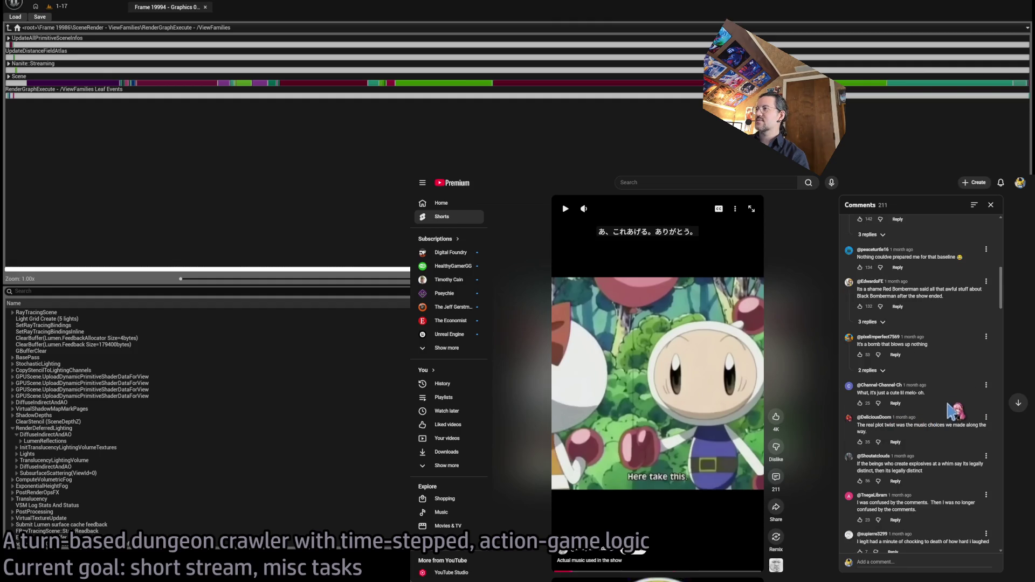
scroll(957, 403, "down", 1)
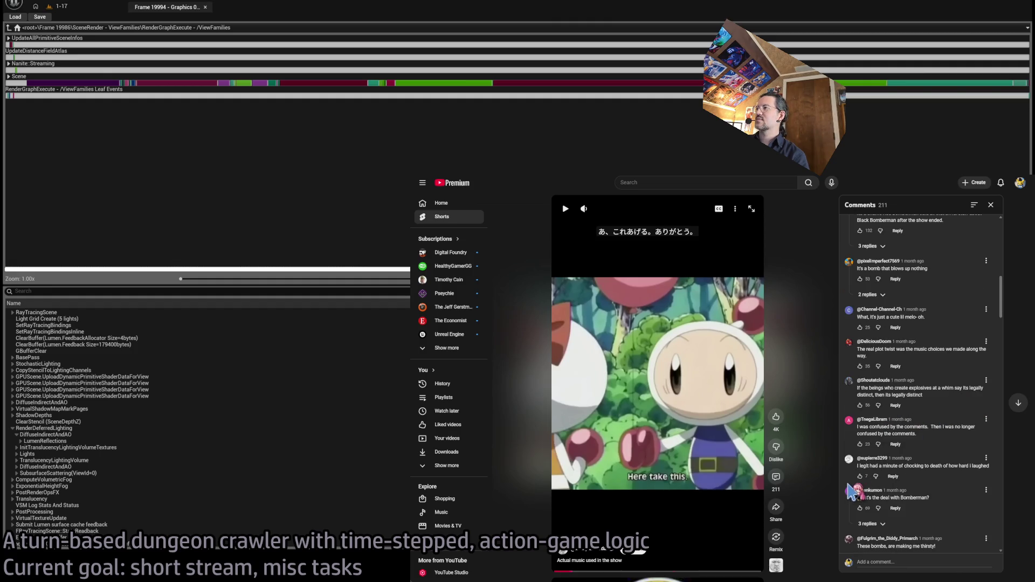
scroll(955, 442, "down", 3)
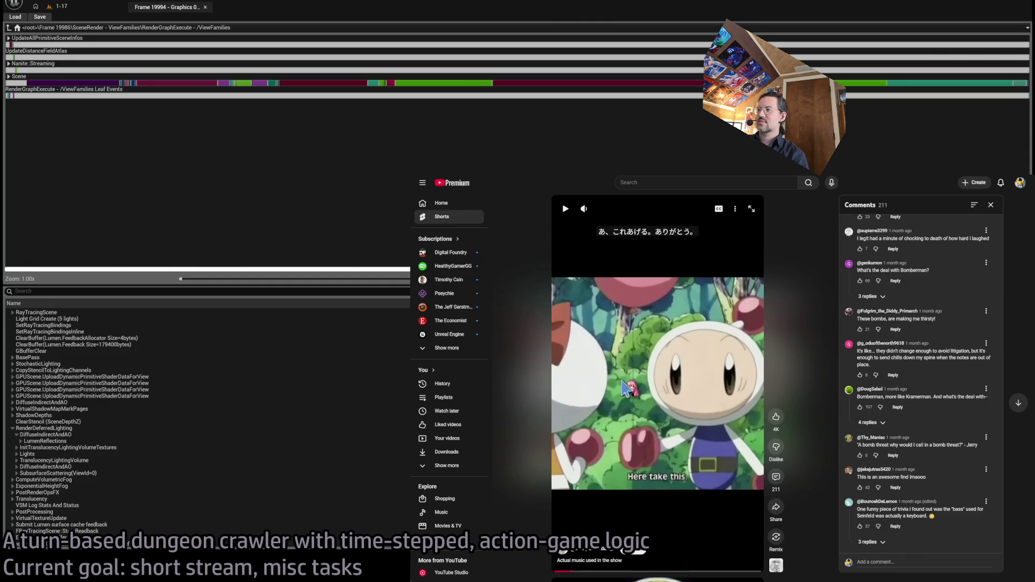
scroll(945, 463, "down", 4)
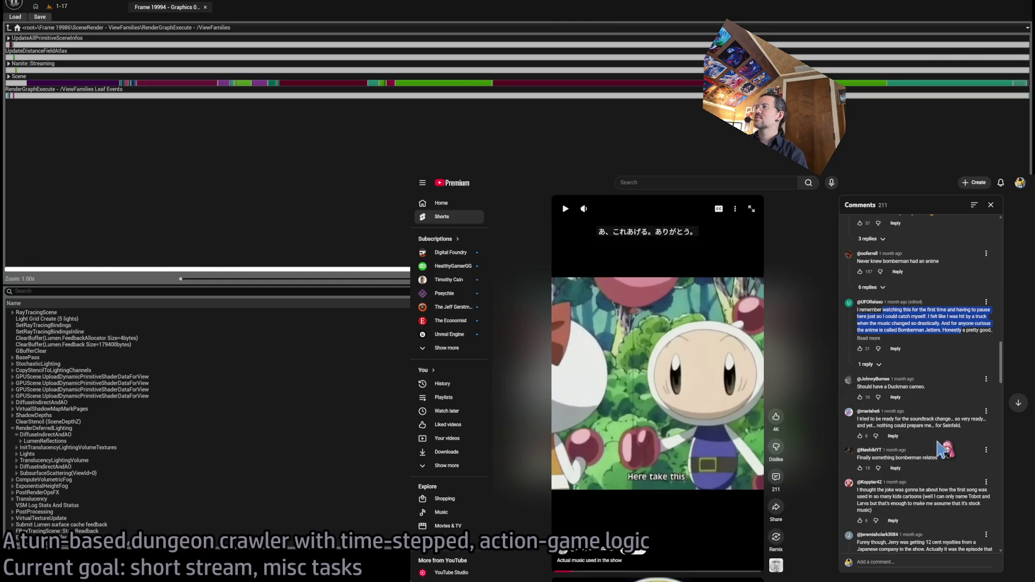
scroll(945, 451, "up", 10)
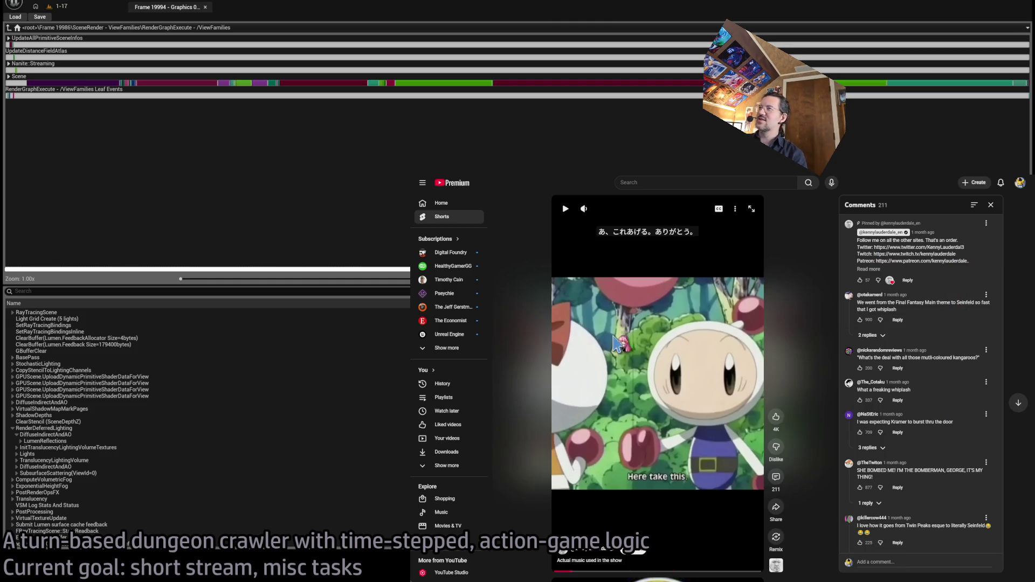
left_click(991, 206)
Step: Show the Short's description (46,878 views, 4K likes, Nov 7, 2025) and resume playback
left_click(803, 209)
left_click(871, 241)
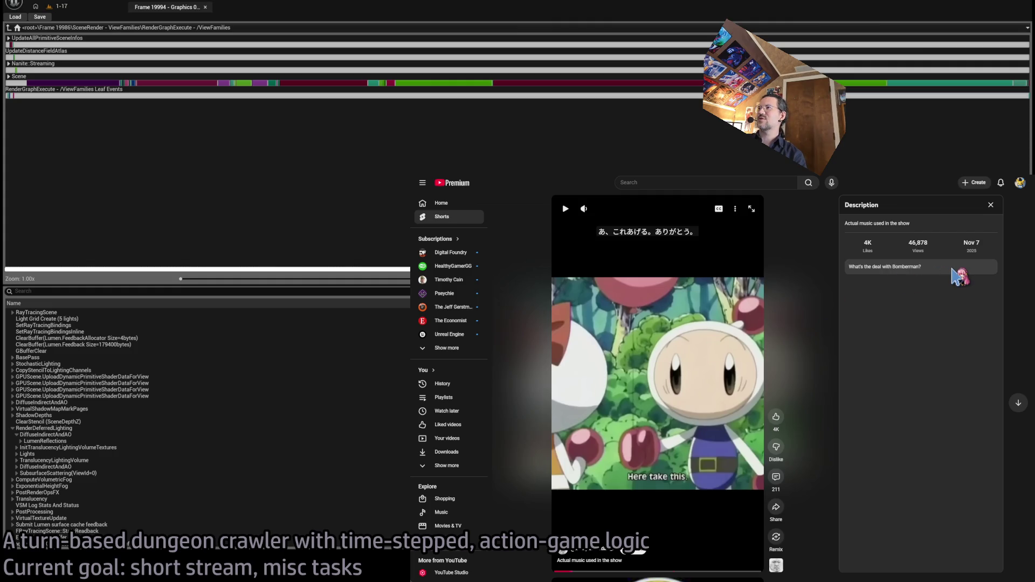
left_click(658, 347)
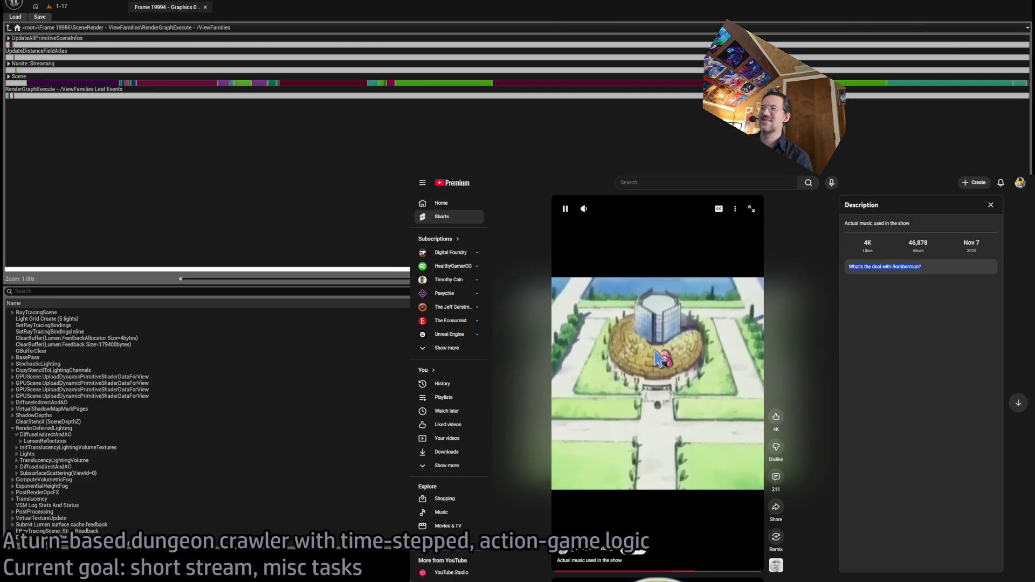
Step: Pause the Short and Google 'bomberman anime sieinfeld' in a new tab
left_click(659, 366)
key("ctrl+t")
type("bomberman anime sieinfeld")
key("Return")
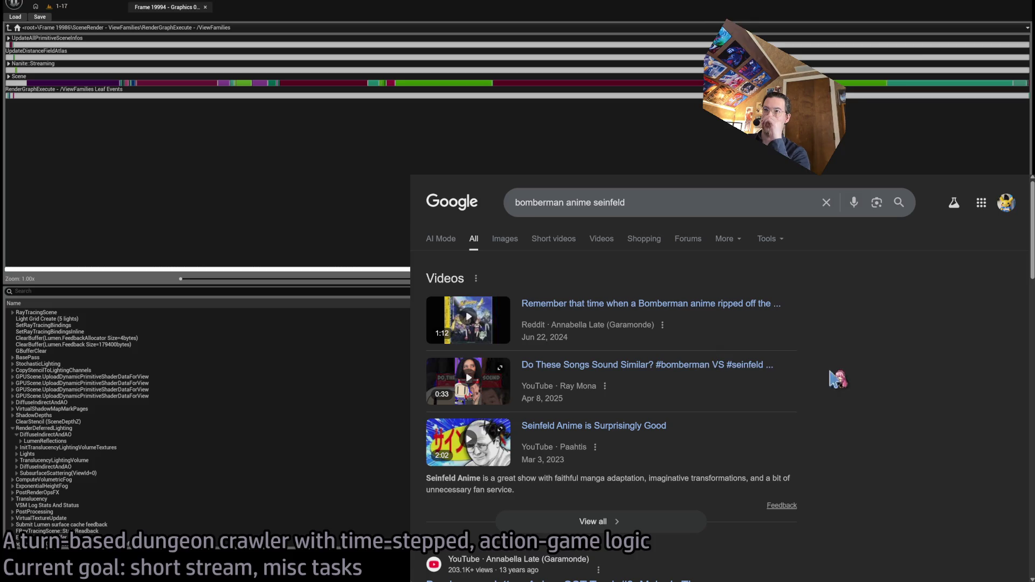
scroll(892, 461, "down", 4)
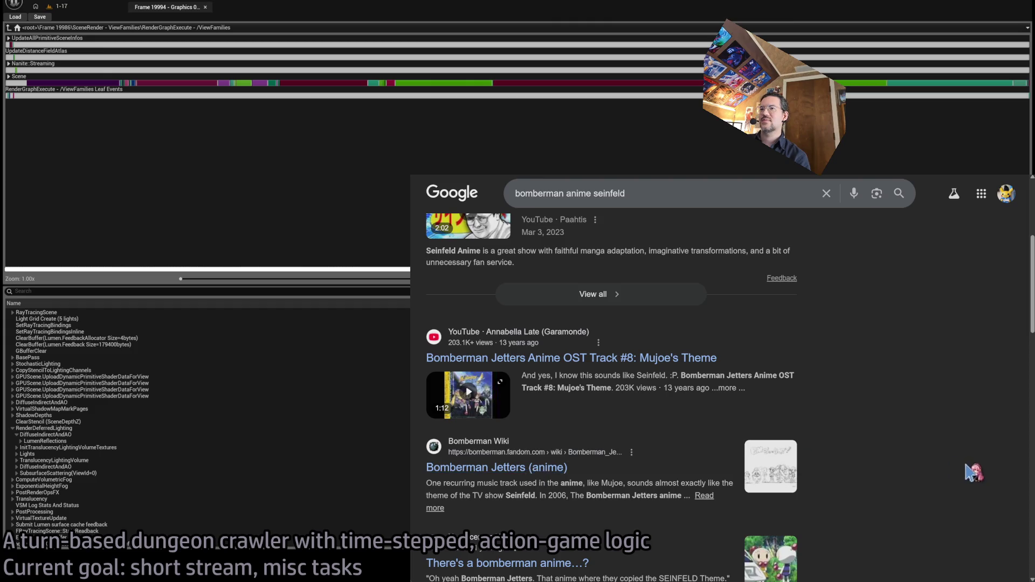
Step: Open the Bomberman Jetters wiki page, find the 'Seinf' Mujoe trivia, then return to the Short
left_click(768, 467)
left_click(631, 479)
key("ctrl+f")
type("Seinf")
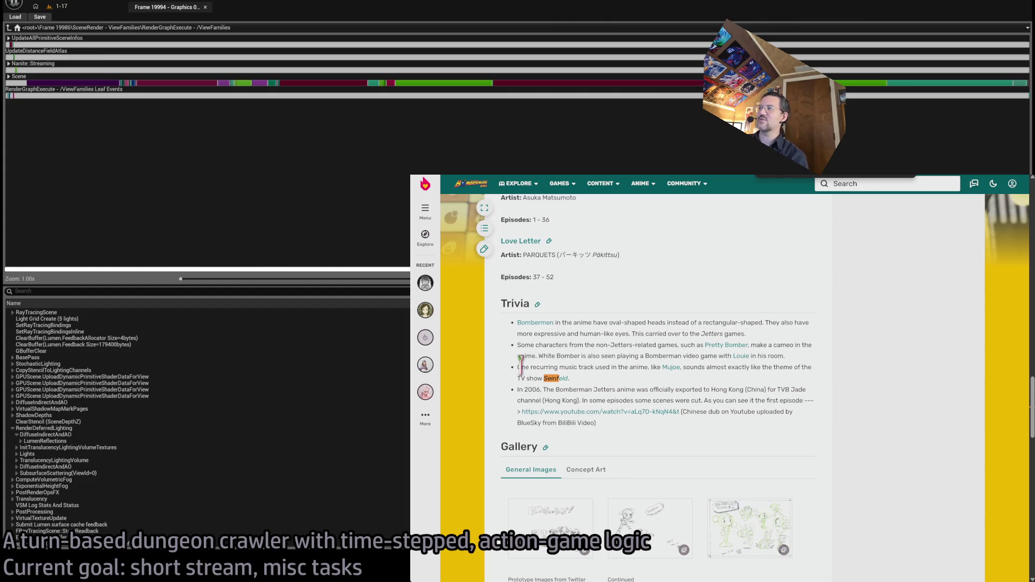
key("ctrl+Tab")
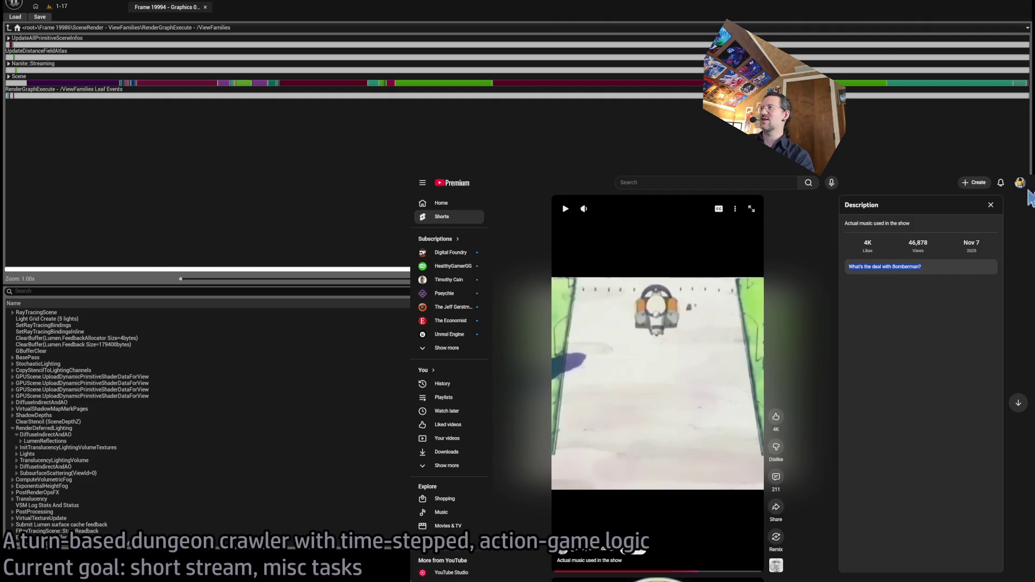
Step: Visit the channel page, the saved BRB screen playlist, and then the watch history
left_click(1021, 183)
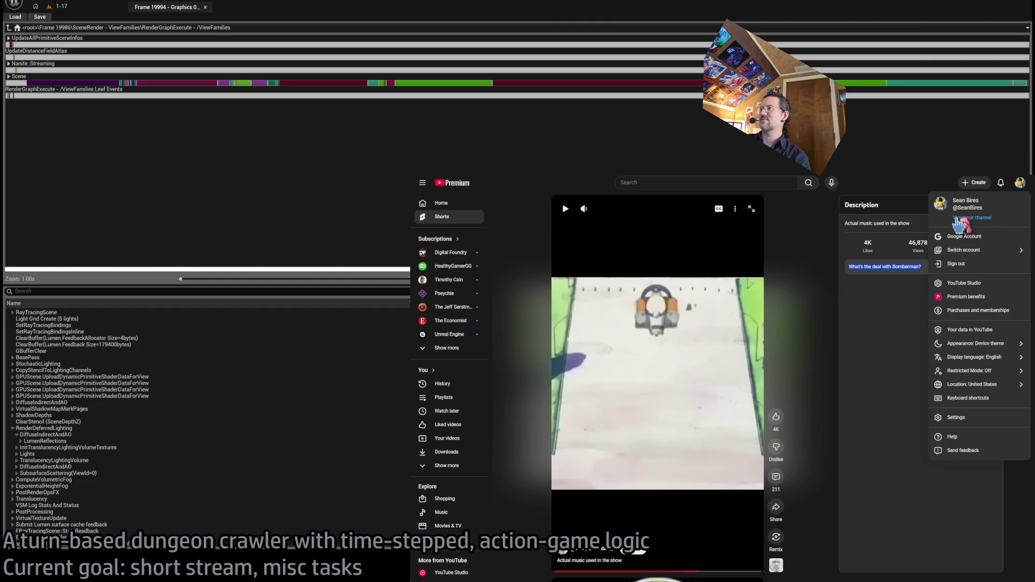
left_click(986, 219)
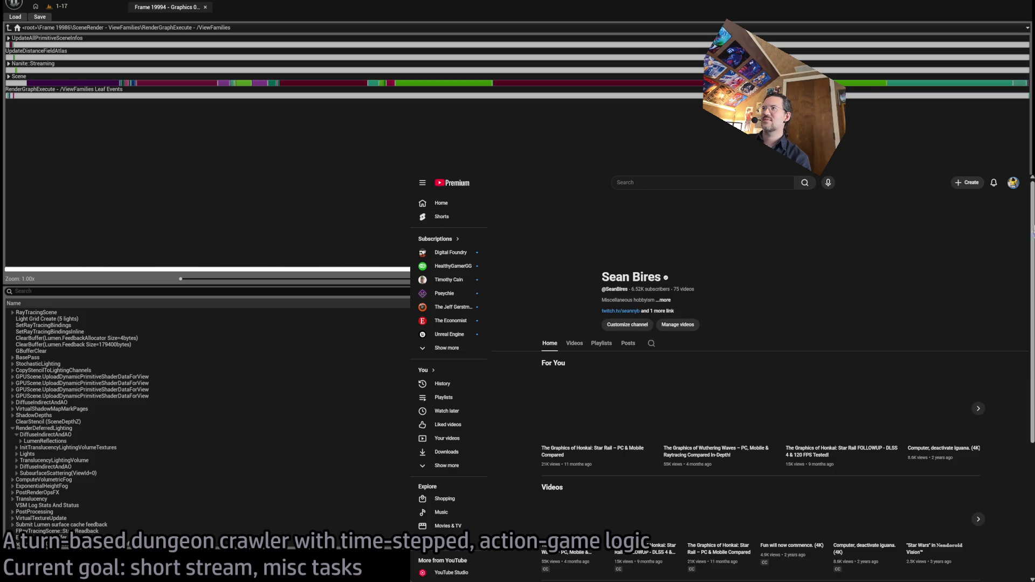
left_click(1014, 183)
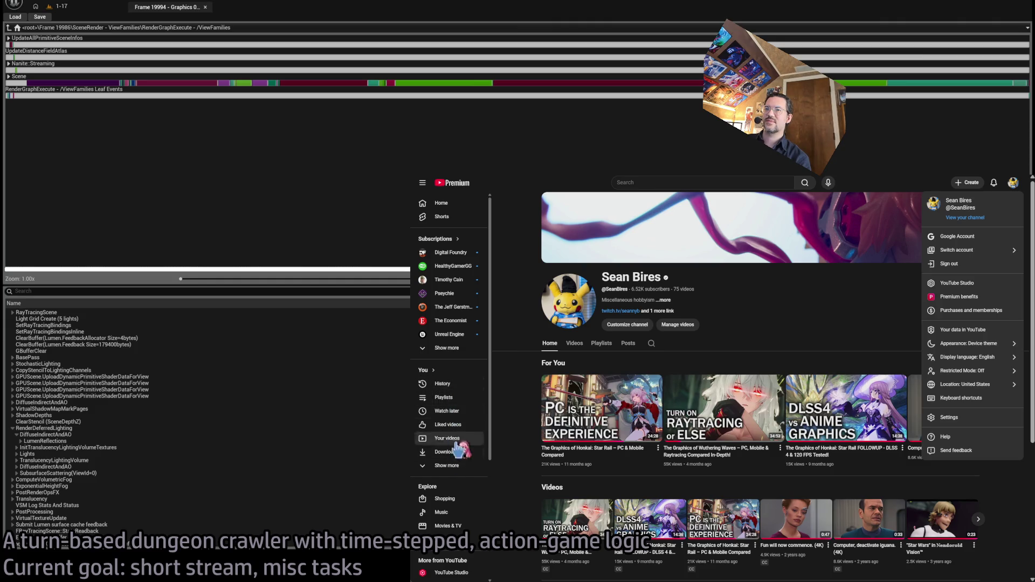
left_click(440, 467)
left_click(463, 402)
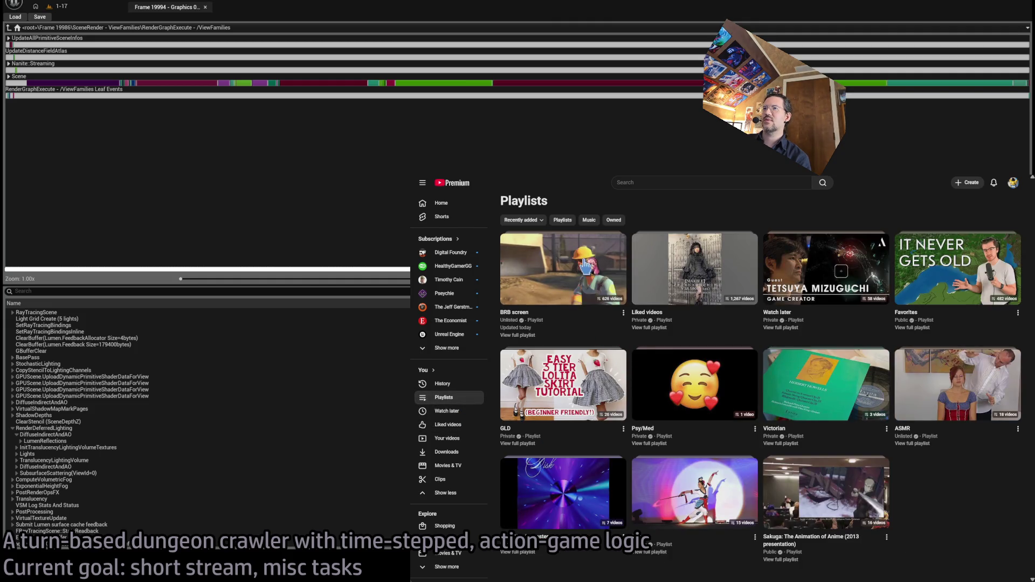
left_click(587, 265)
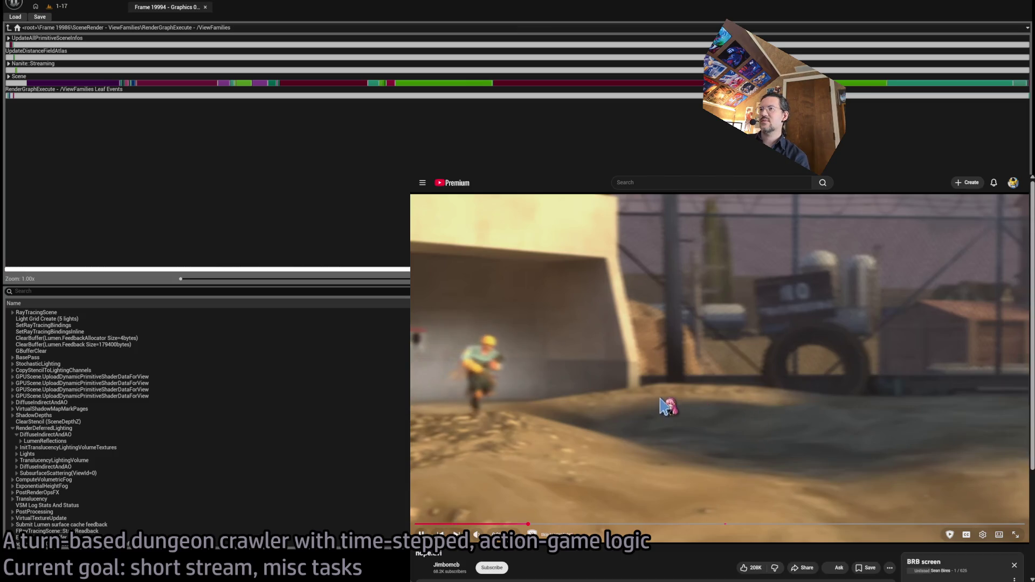
left_click(672, 406)
left_click(423, 183)
left_click(443, 383)
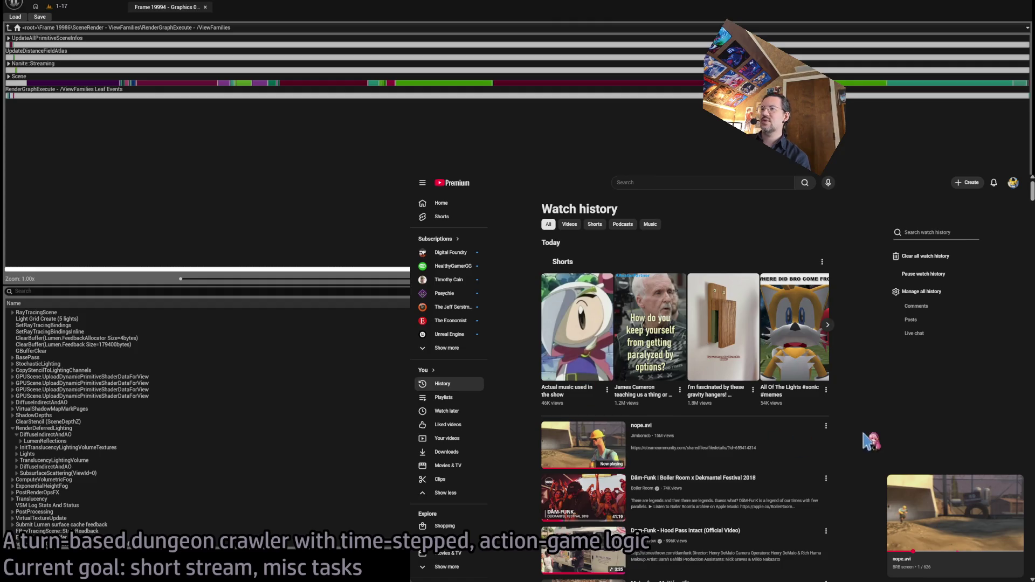
Step: Save the Bomberman music Short to the BRB screen playlist and return to the wiki
left_click(606, 389)
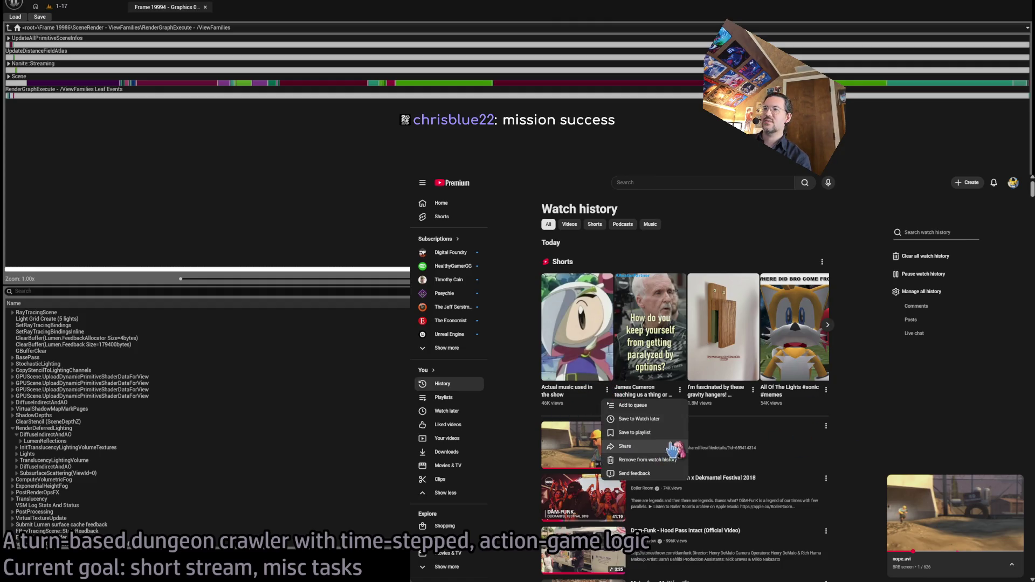
left_click(642, 433)
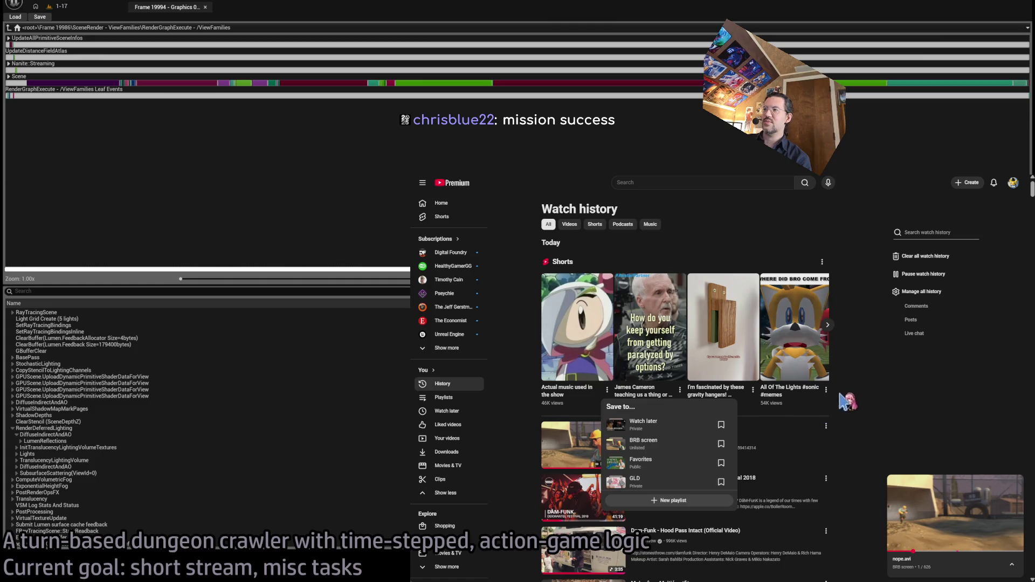
left_click(722, 445)
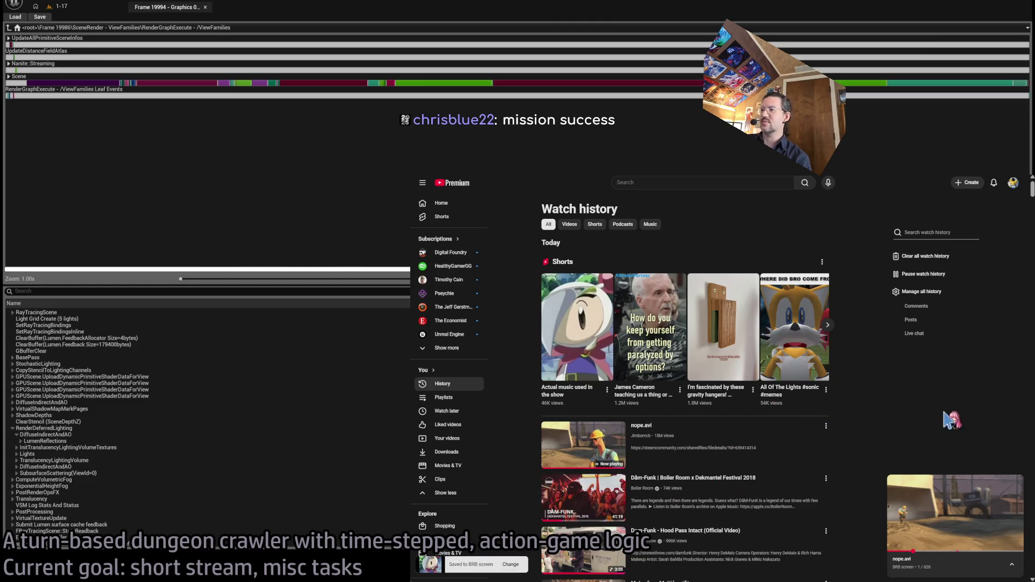
key("ctrl+Tab")
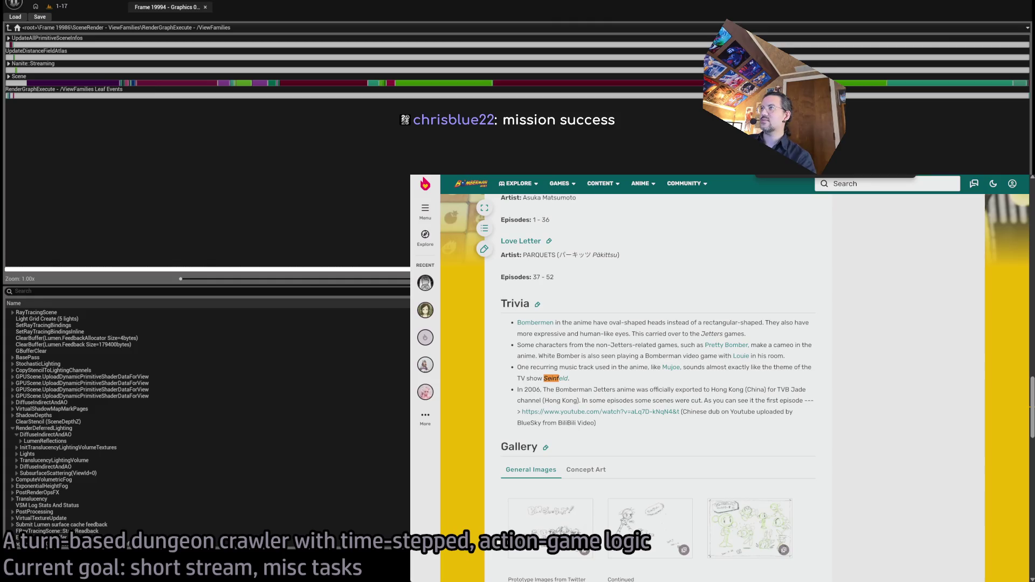